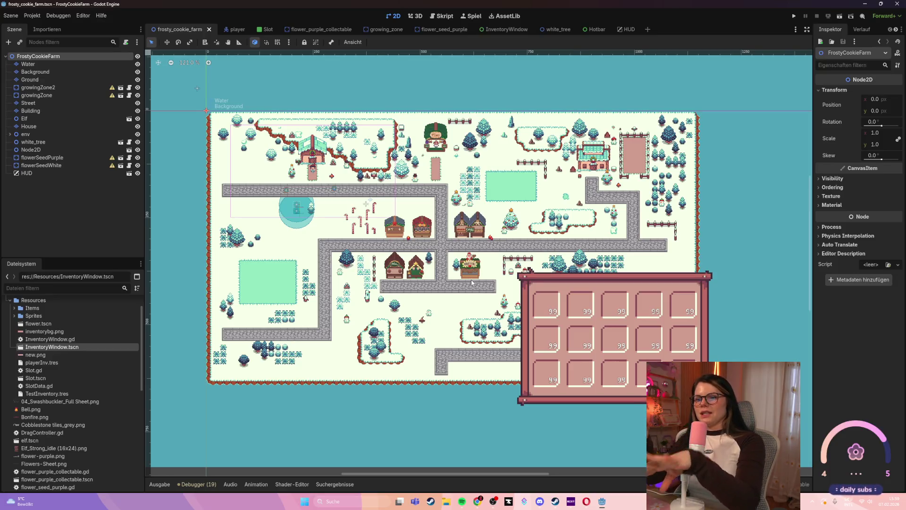
# - Hide the HUD layer, select Ground and the FrostyCookieFarm root, then save and run the game
pyautogui.click(137, 173)
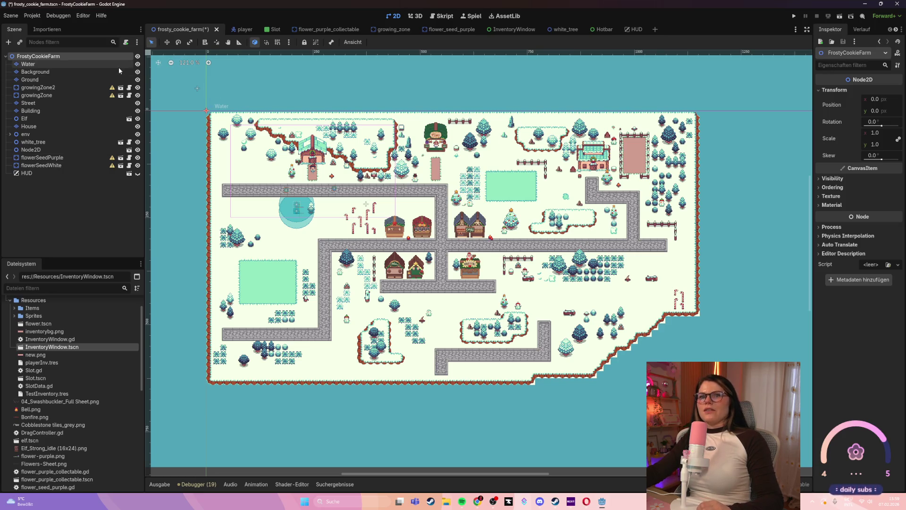
pyautogui.click(85, 79)
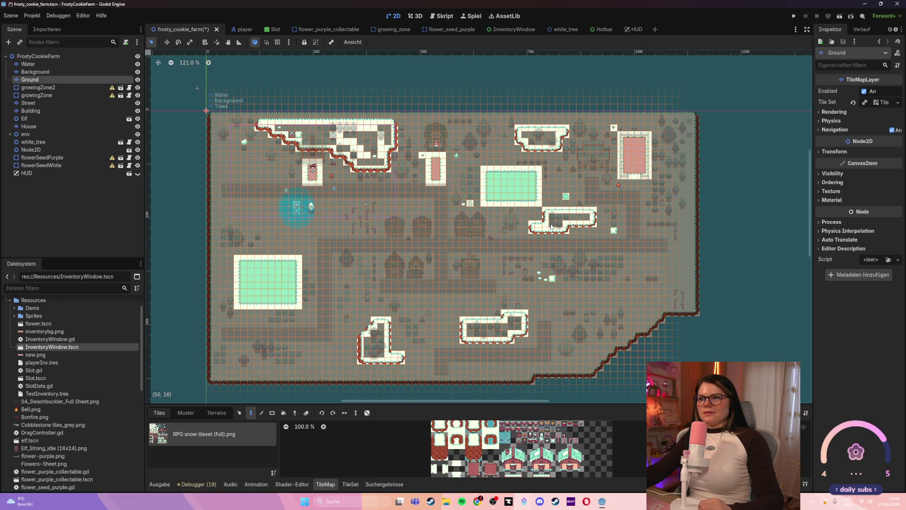
pyautogui.click(84, 56)
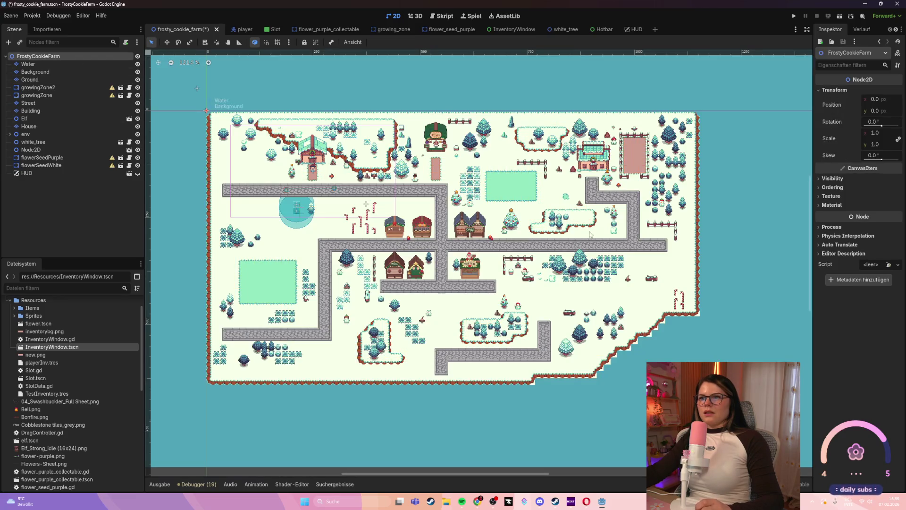
pyautogui.press('F5')
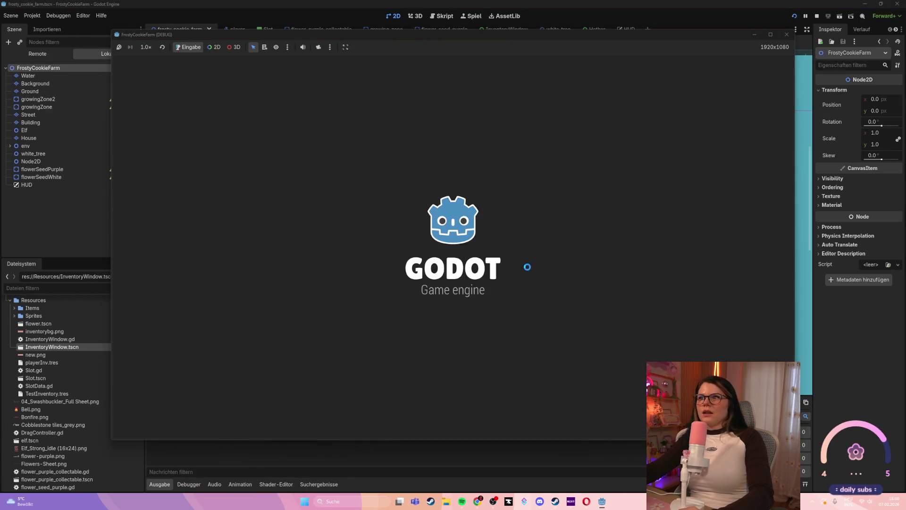
# - Walk the elf around the snowy streets, ending south across the cobblestone street
pyautogui.press('Down')
pyautogui.press('Right')
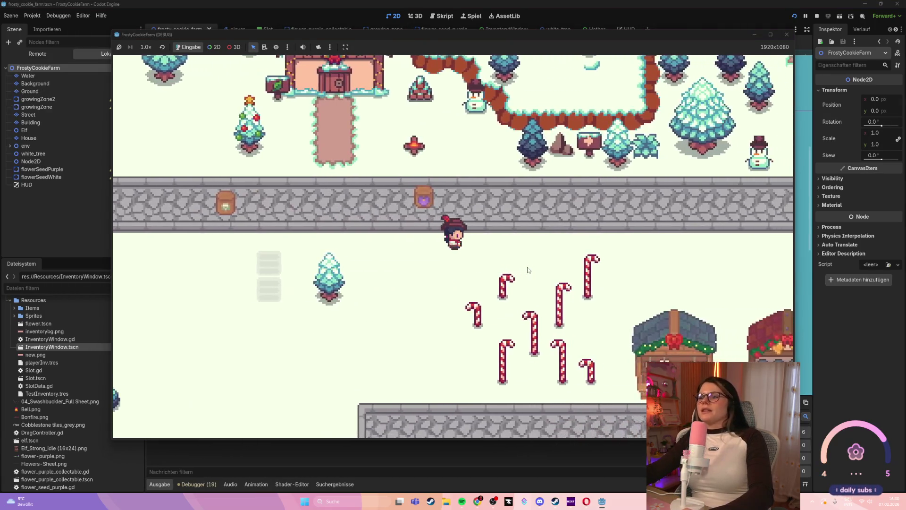
pyautogui.press('Left')
pyautogui.press('Right')
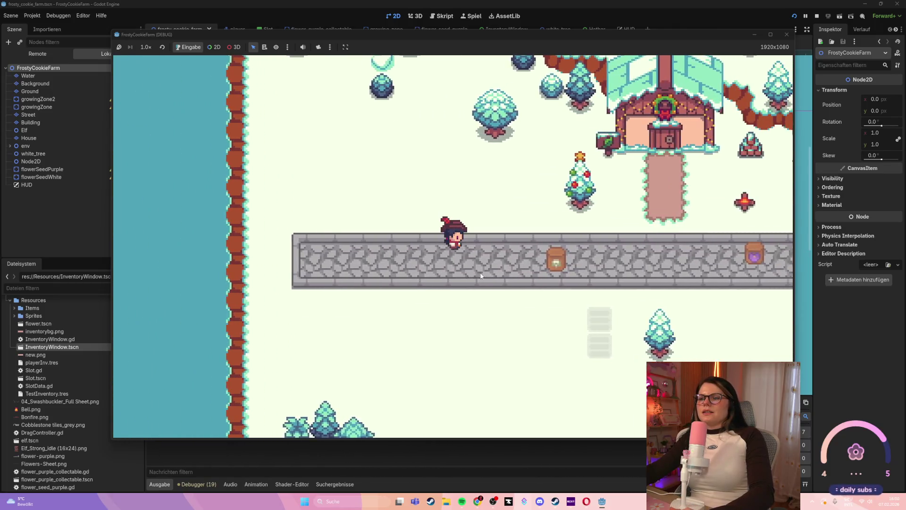
pyautogui.press('Down')
pyautogui.press('Right')
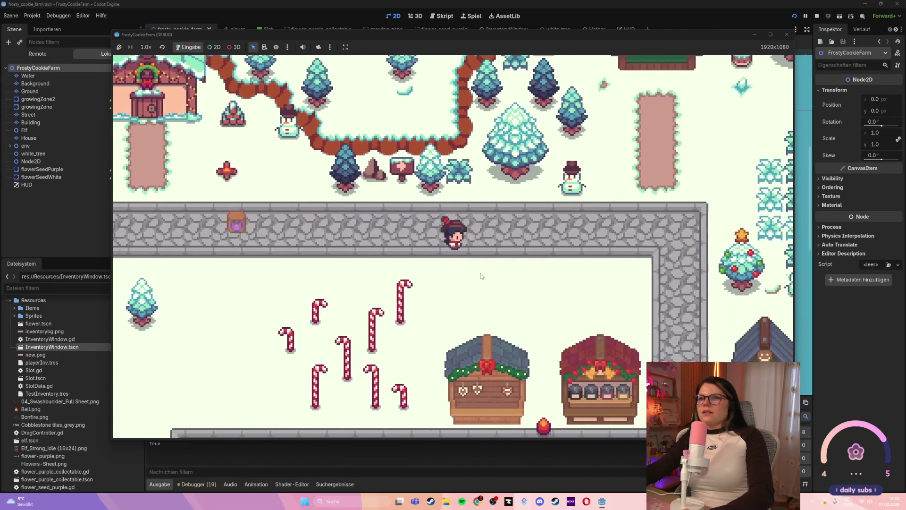
pyautogui.press('Down')
pyautogui.press('Right')
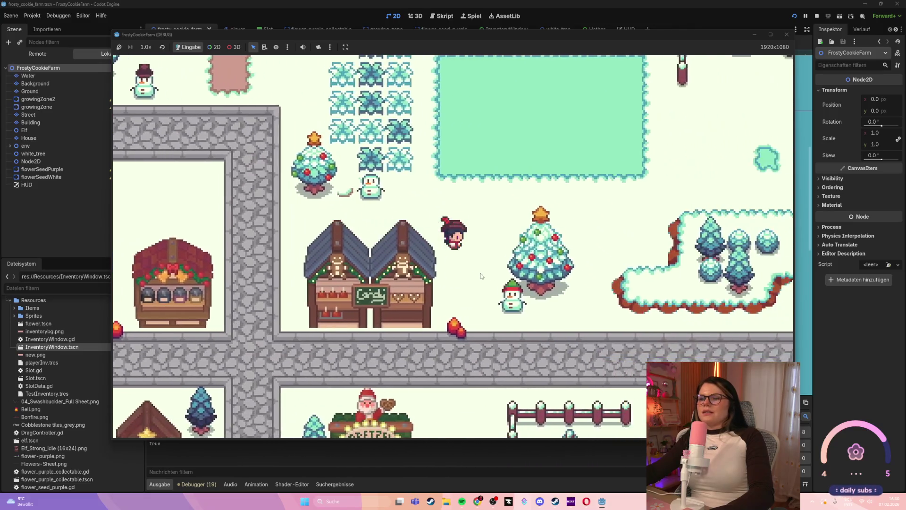
pyautogui.press('Right')
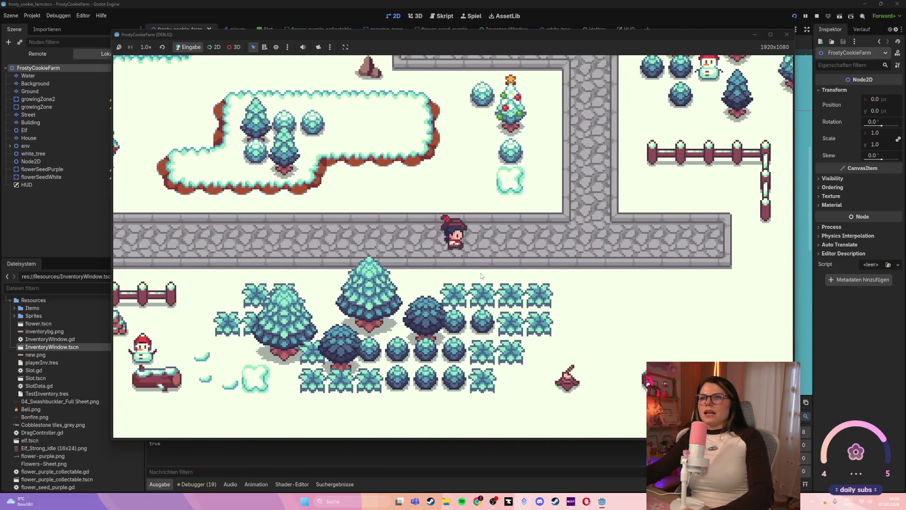
pyautogui.press('Left')
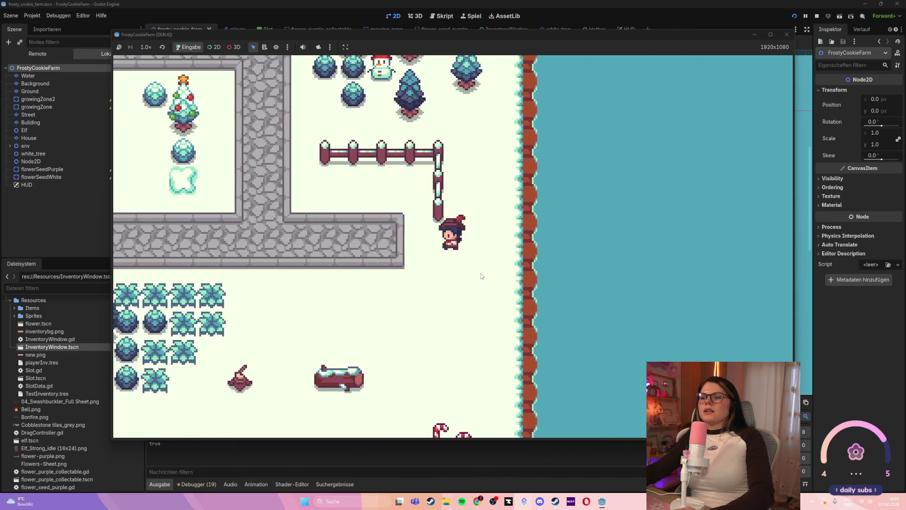
pyautogui.press('Up')
pyautogui.press('Up')
pyautogui.press('Left')
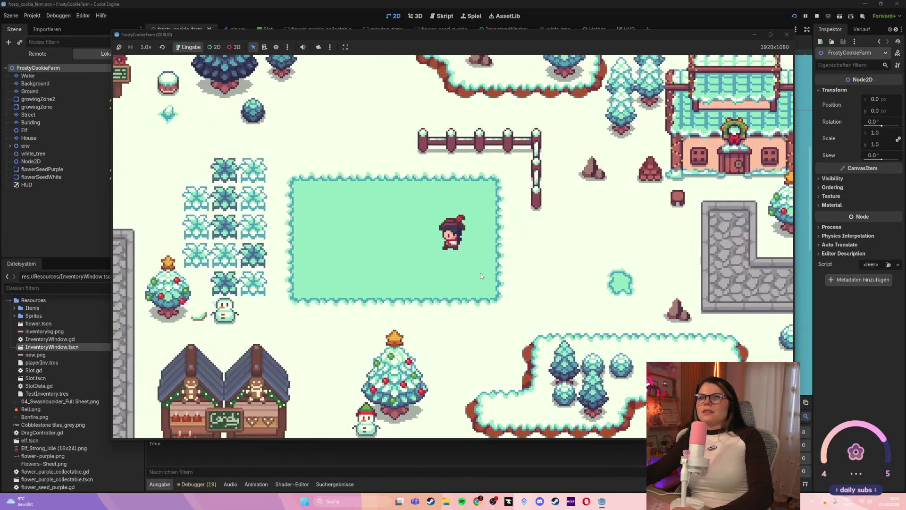
pyautogui.press('Down')
pyautogui.press('Up')
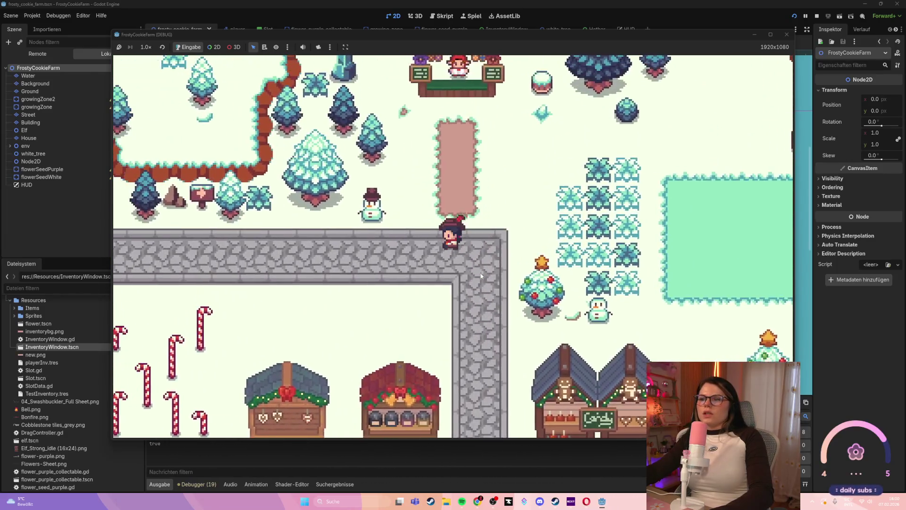
pyautogui.press('Left')
pyautogui.press('Left')
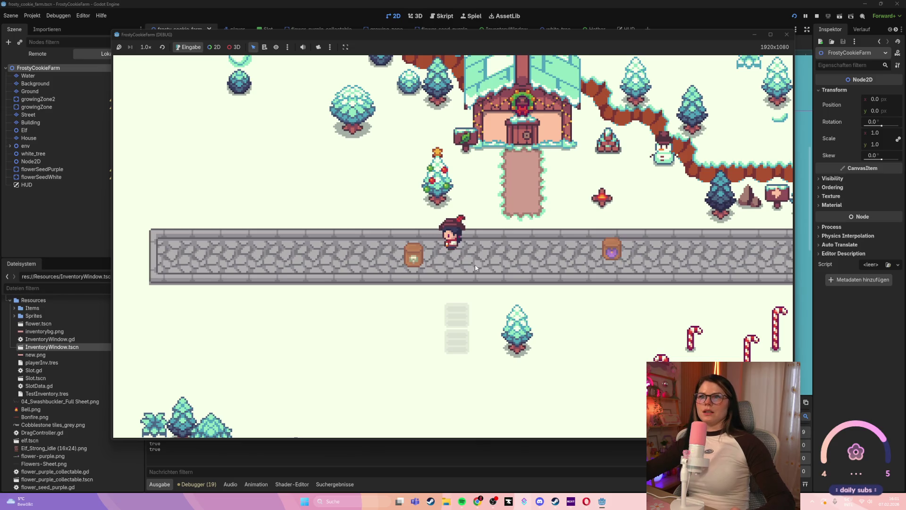
pyautogui.press('Right')
pyautogui.press('Down')
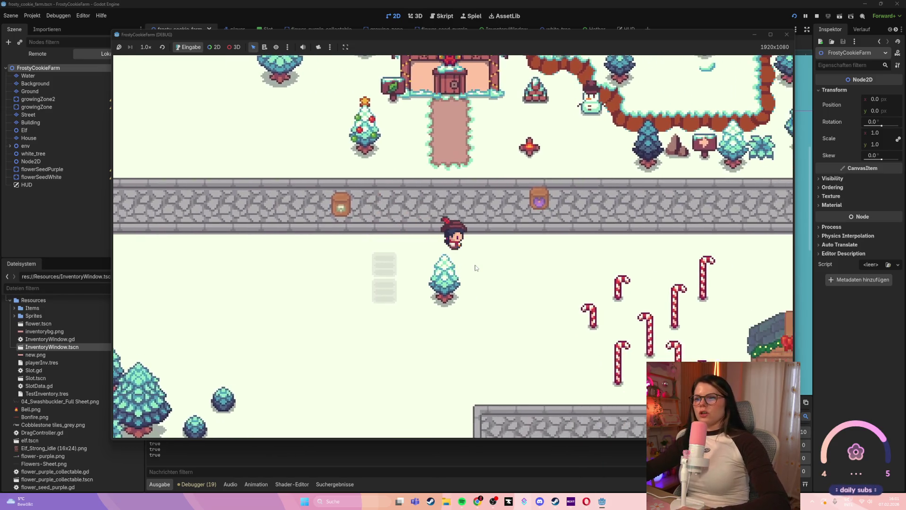
# - Walk the elf to the flower stand and back down, then stop the debug game
pyautogui.press('Right')
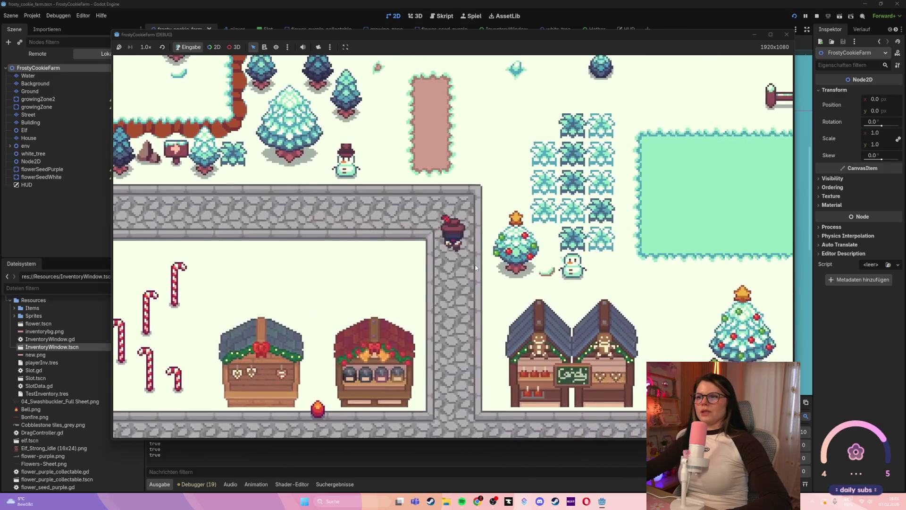
pyautogui.press('Up')
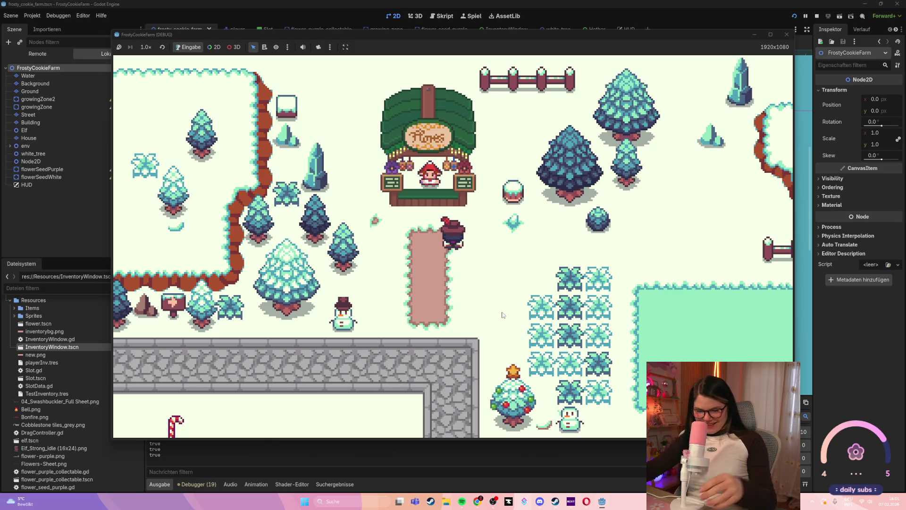
pyautogui.press('s')
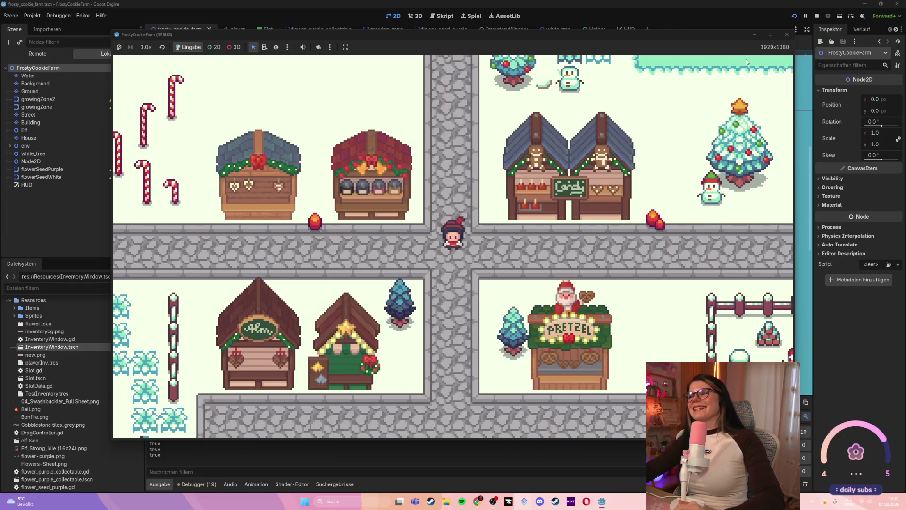
pyautogui.click(786, 34)
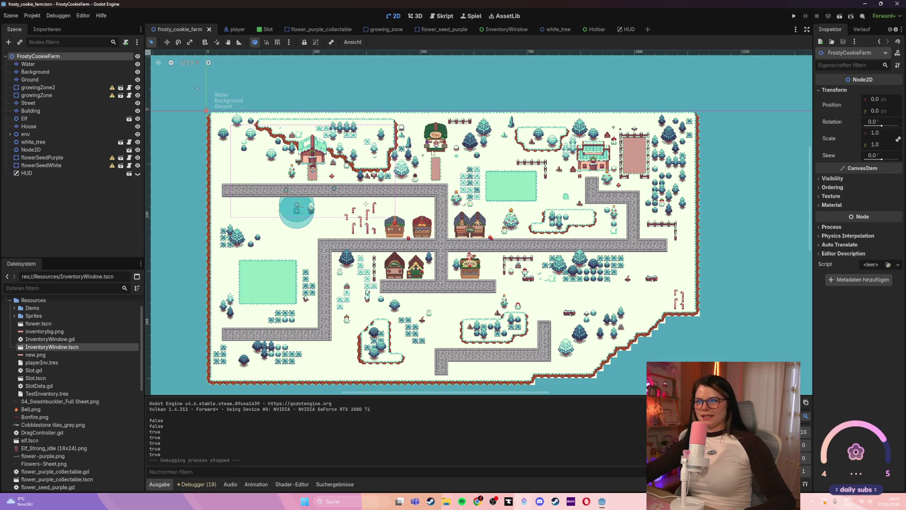
# - Select the Trees tile layer, then reselect the FrostyCookieFarm root node
pyautogui.click(422, 180)
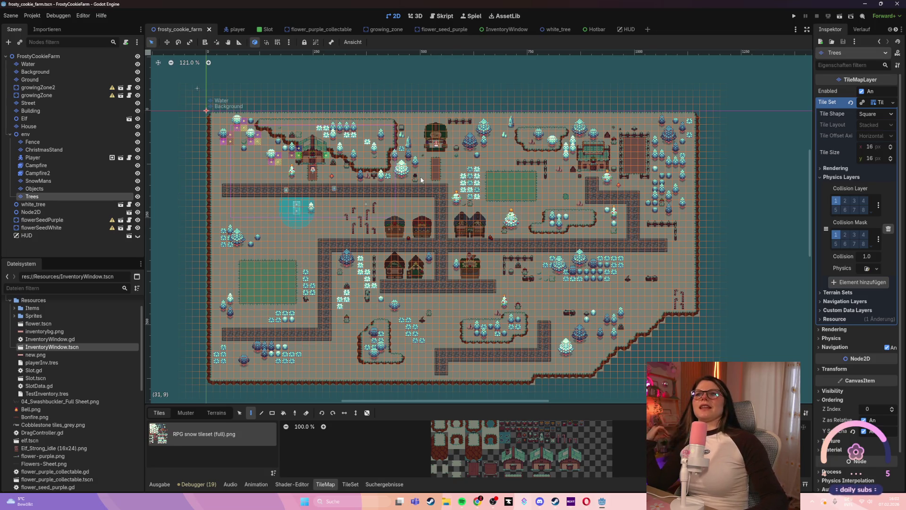
pyautogui.click(55, 57)
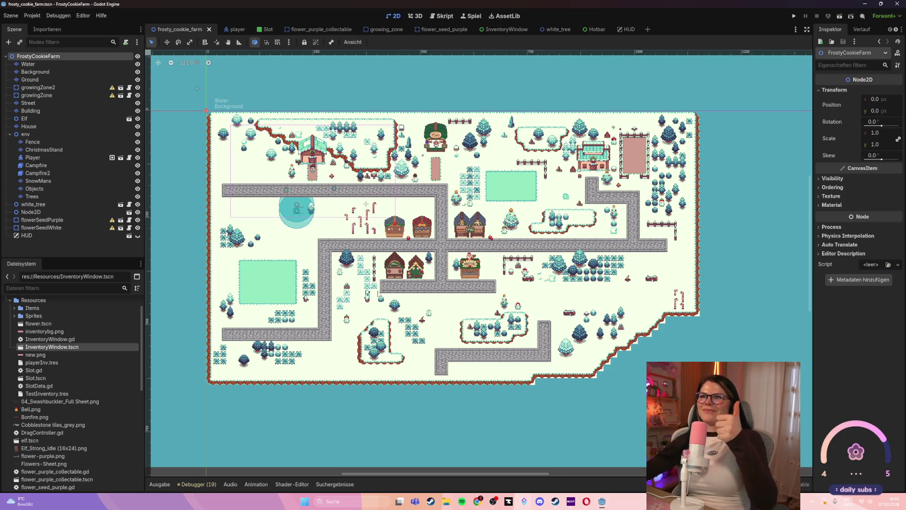
pyautogui.click(555, 310)
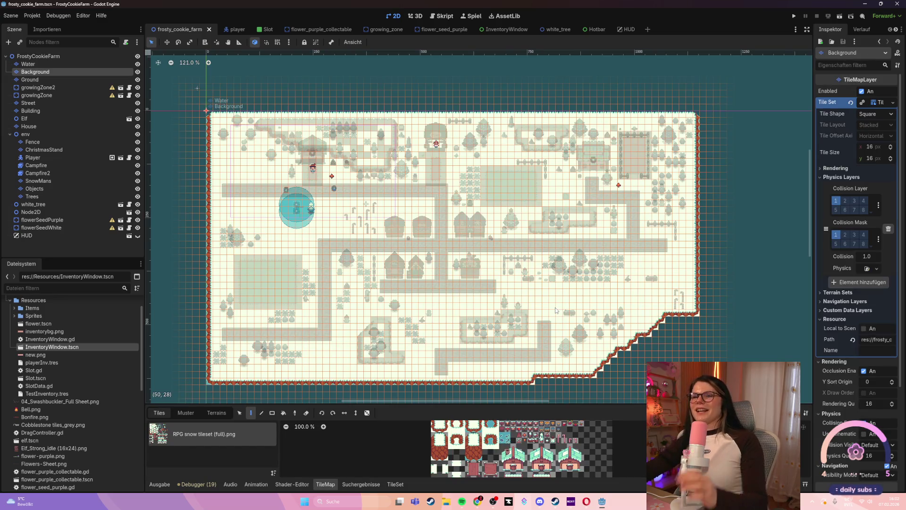
pyautogui.click(59, 56)
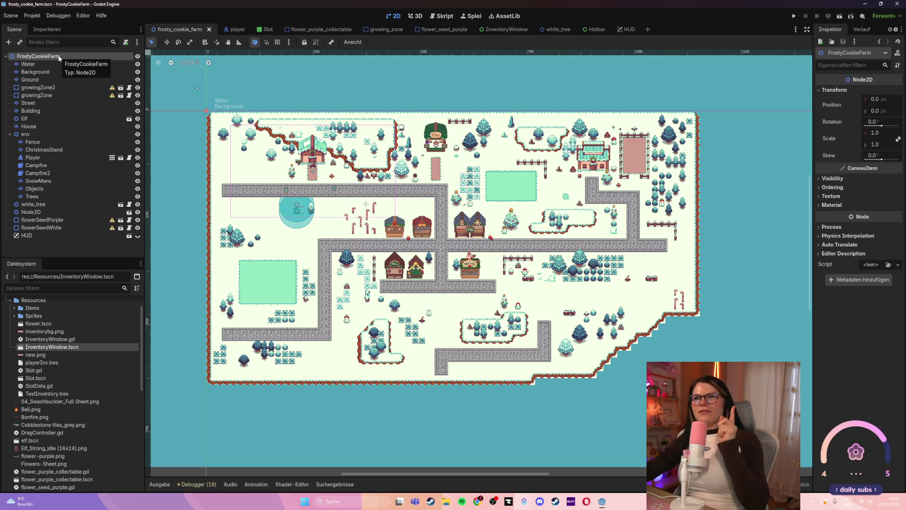
pyautogui.click(342, 274)
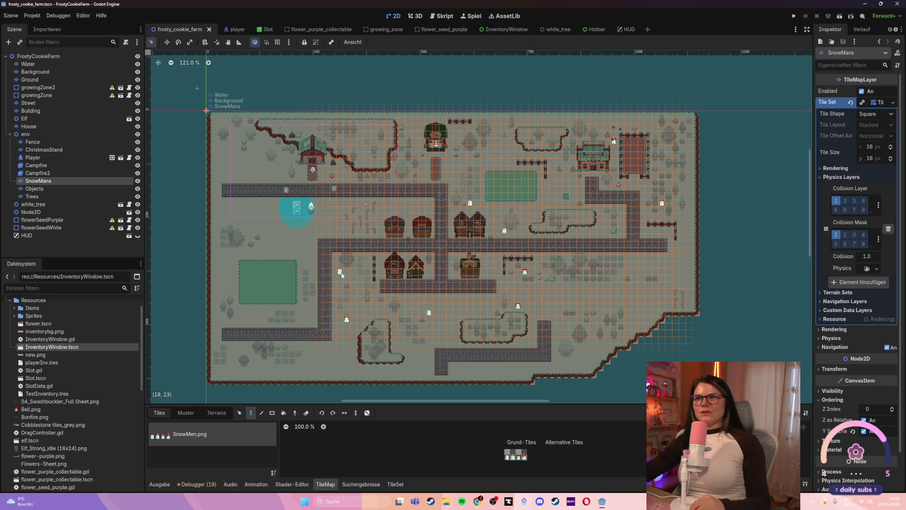
pyautogui.click(50, 63)
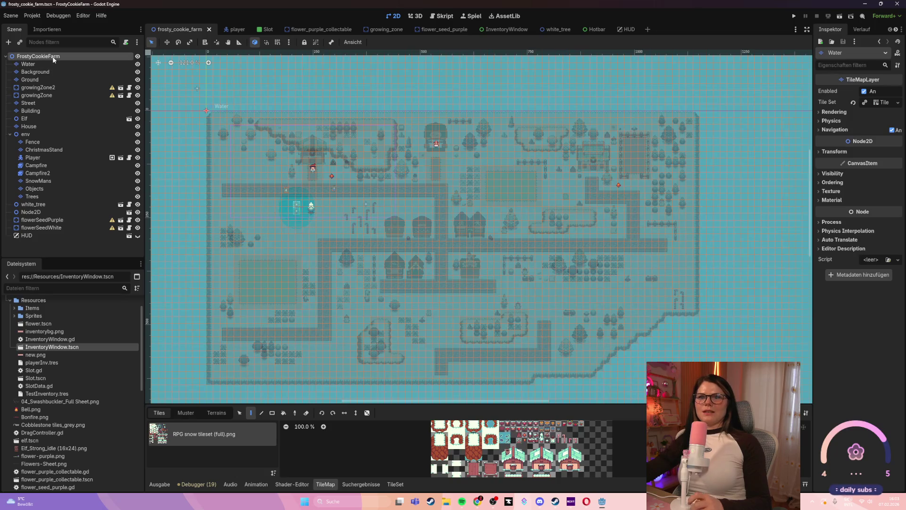
pyautogui.click(53, 58)
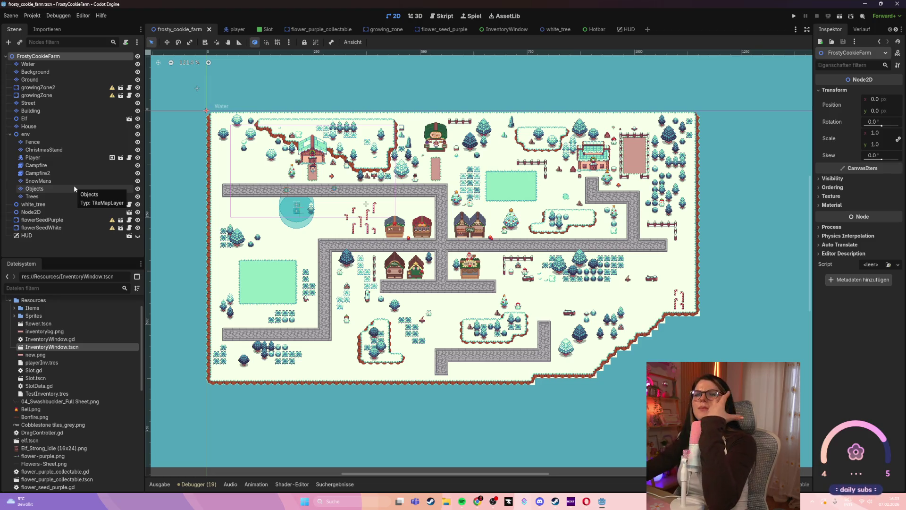
pyautogui.click(391, 333)
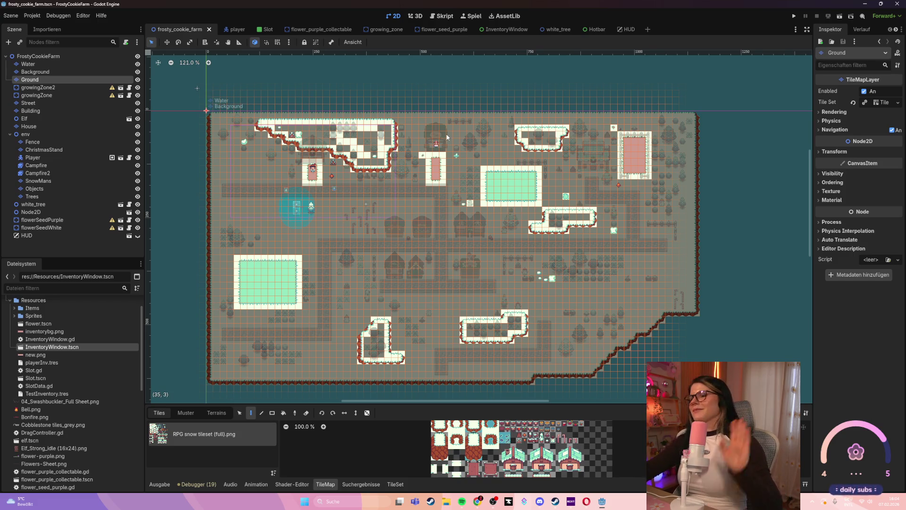
pyautogui.click(38, 56)
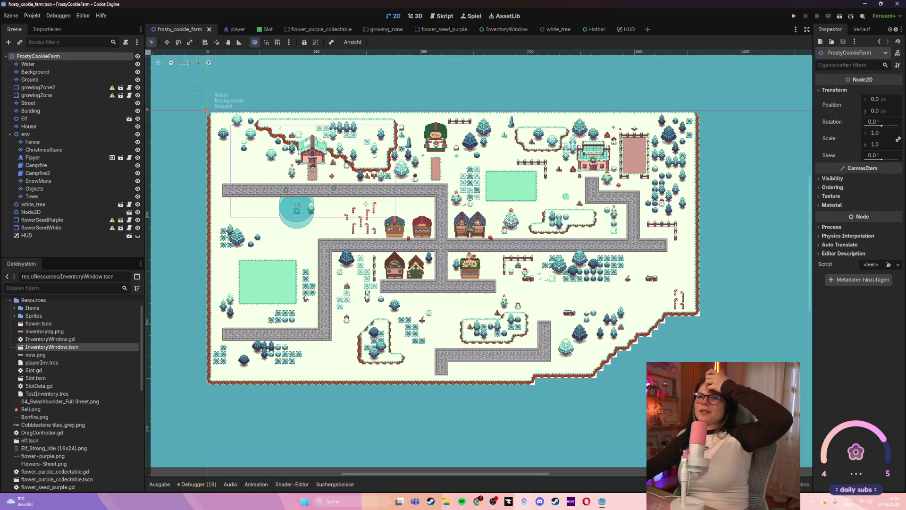
# - Zoom the farm map in and out, then switch to the InventoryWindow scene
pyautogui.scroll(5, 420, 229)
pyautogui.scroll(-4, 420, 229)
pyautogui.scroll(1, 420, 228)
pyautogui.scroll(-1, 420, 228)
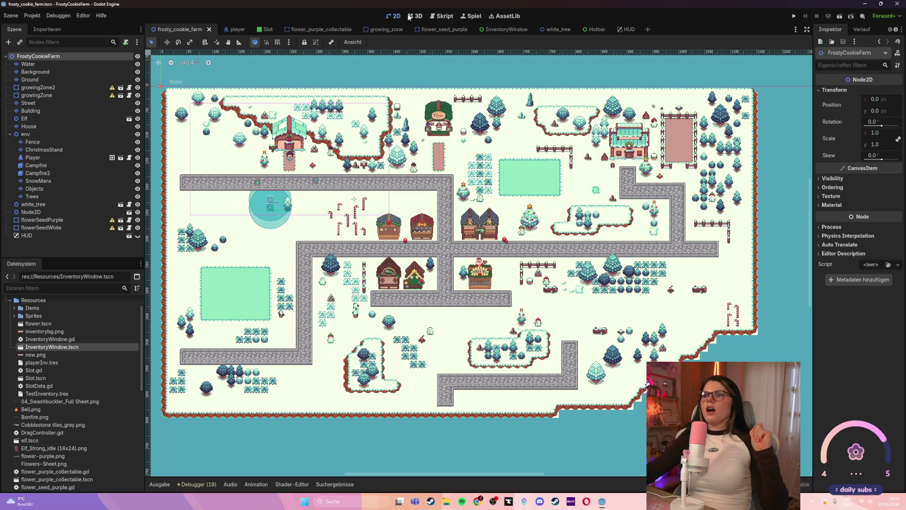
pyautogui.click(489, 30)
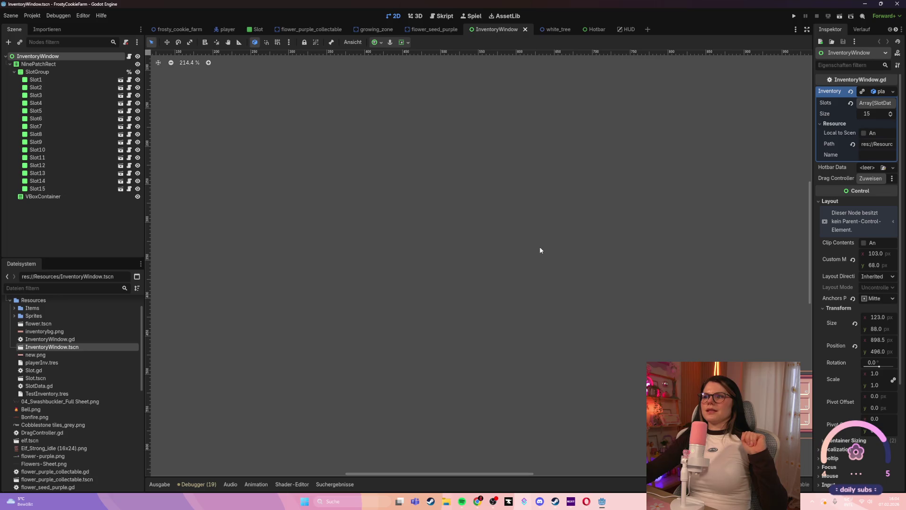
# - Open the Hotbar scene, then bring up the InventoryData.gd script for editing
pyautogui.click(594, 29)
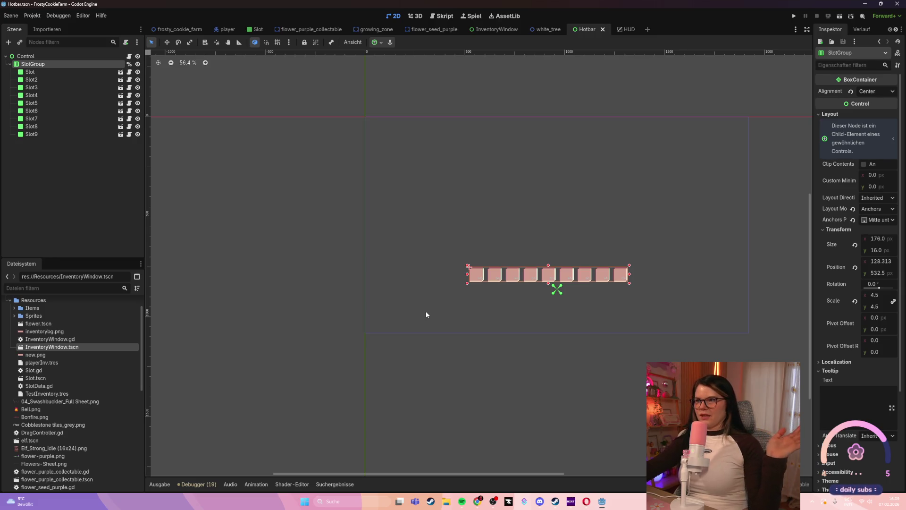
pyautogui.hotkey('ctrl', 'Tab')
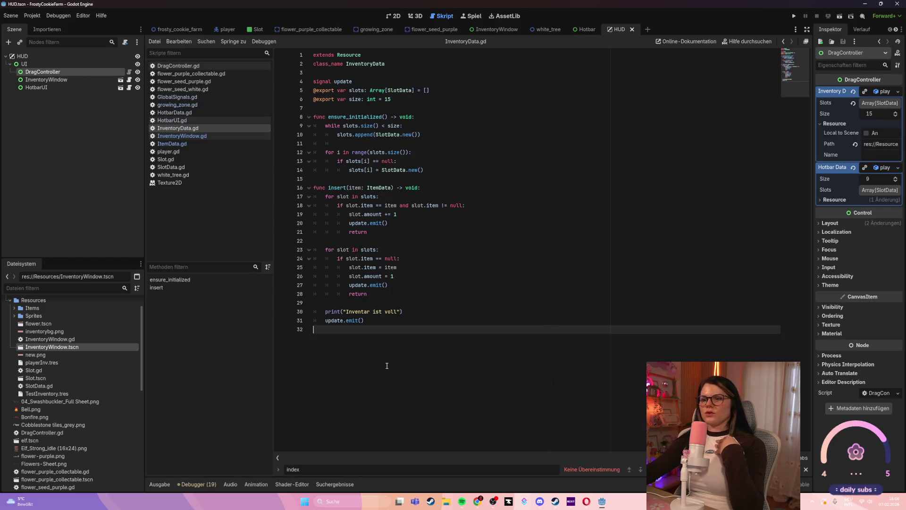
# - Cut the insert() function from InventoryData.gd and paste it into HotbarData.gd
pyautogui.hotkey('shift', 'Up')
pyautogui.hotkey('shift', 'Up')
pyautogui.hotkey('shift', 'Up')
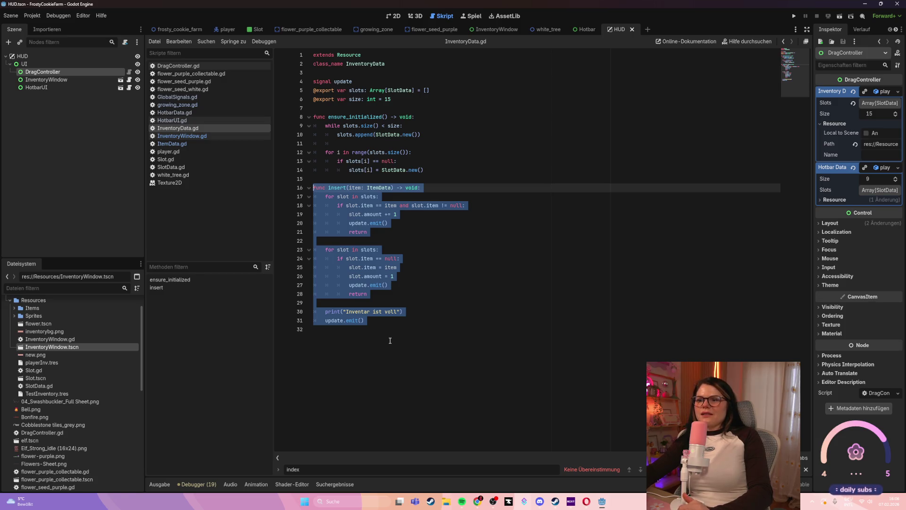
pyautogui.press('Delete')
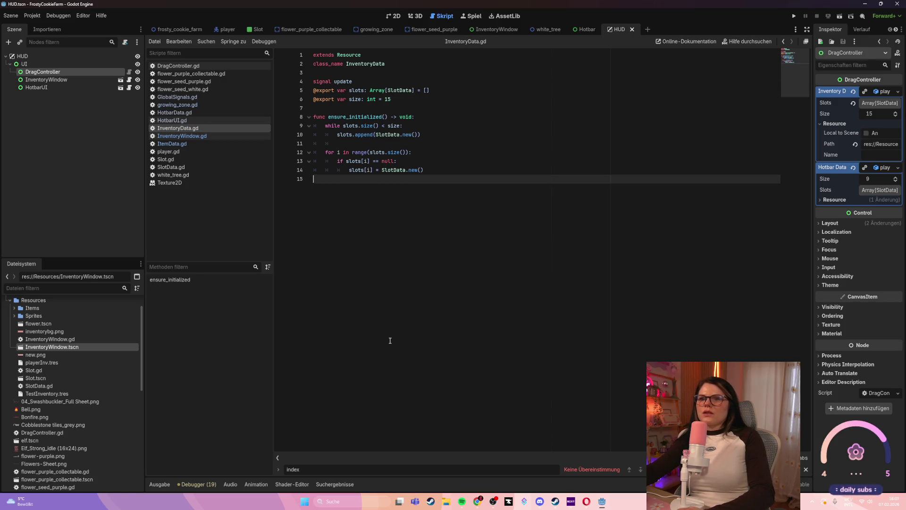
pyautogui.click(183, 106)
pyautogui.click(181, 113)
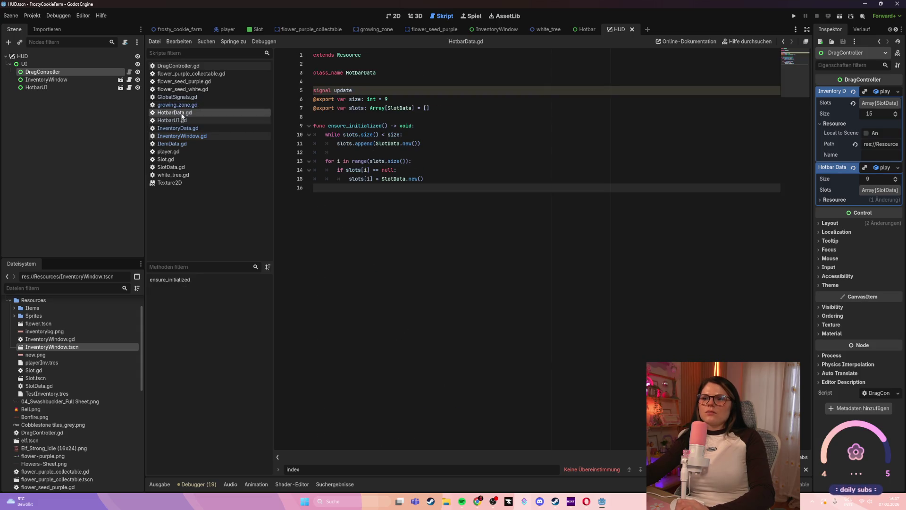
pyautogui.write('func insert(item: ItemData) -> void: \tfor slot in slots: \t\tif slot.item == item and slot.item != null: \t\t\tslot.amount += 1 \t\t\tupdate.emit() \t\t\treturn  \tfor slot in slots: \t\tif slot.item == null: \t\t\tslot.item = item \t\t\tslot.amount = 1 \t\t\tupdate.emit() \t\t\treturn  \tprint("Inventar ist voll") \tupdate.emit()')
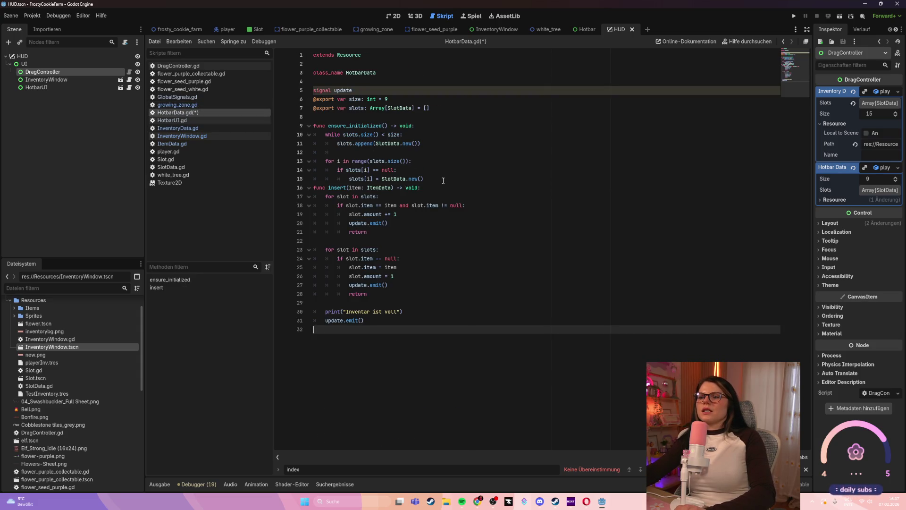
# - Add a blank line before insert, save HotbarData.gd, recheck InventoryData.gd, and run the game
pyautogui.click(443, 181)
pyautogui.press('Return')
pyautogui.hotkey('ctrl', 's')
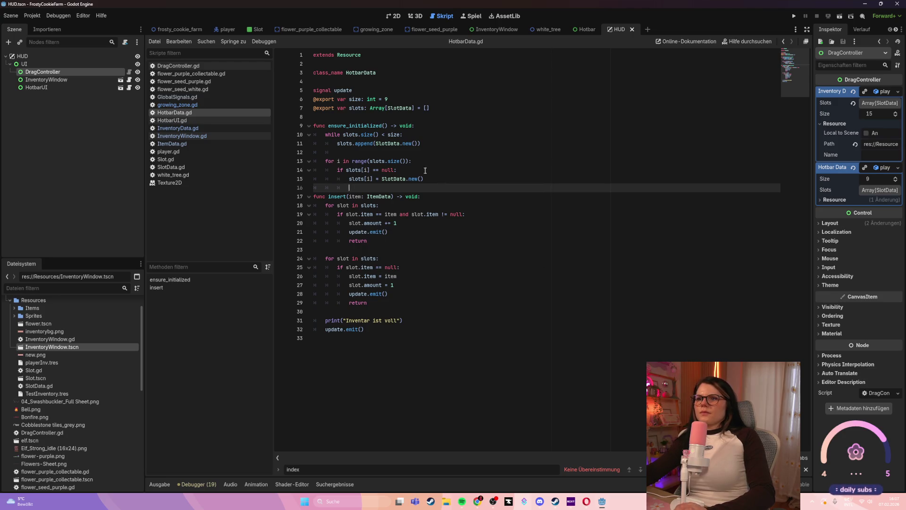
pyautogui.click(188, 137)
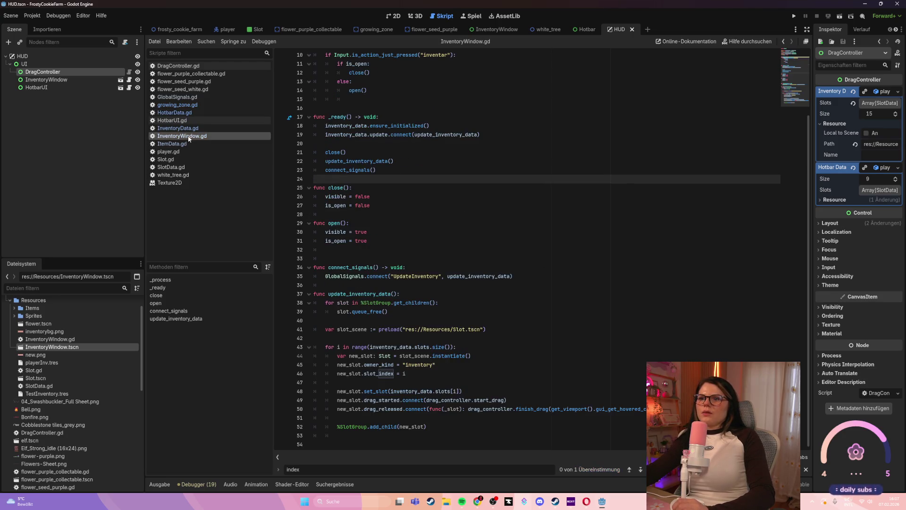
pyautogui.click(194, 130)
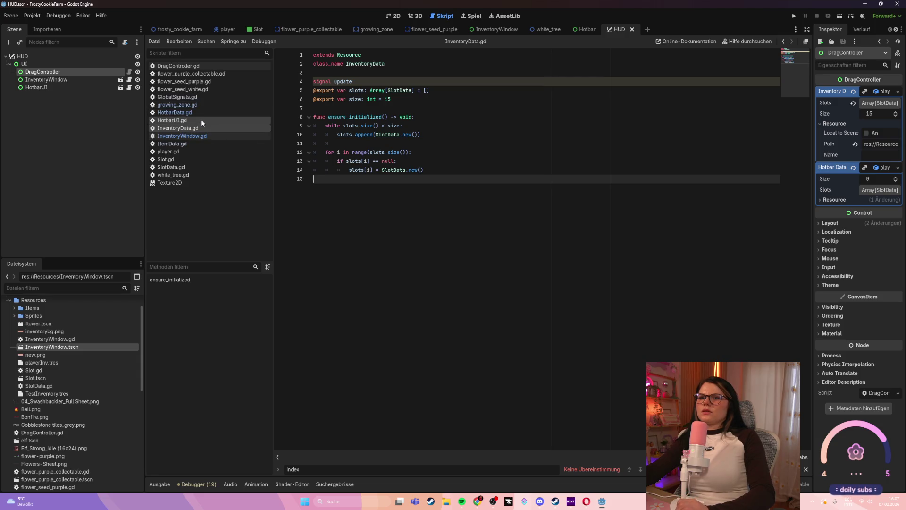
pyautogui.press('F5')
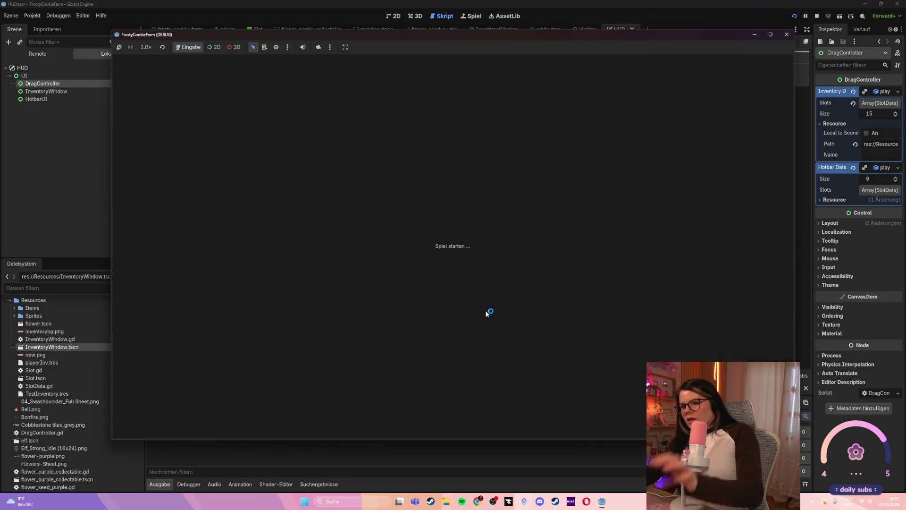
# - Stop the test run, return to the frosty_cookie_farm scene in 2D, and make the HUD visible
pyautogui.press('s')
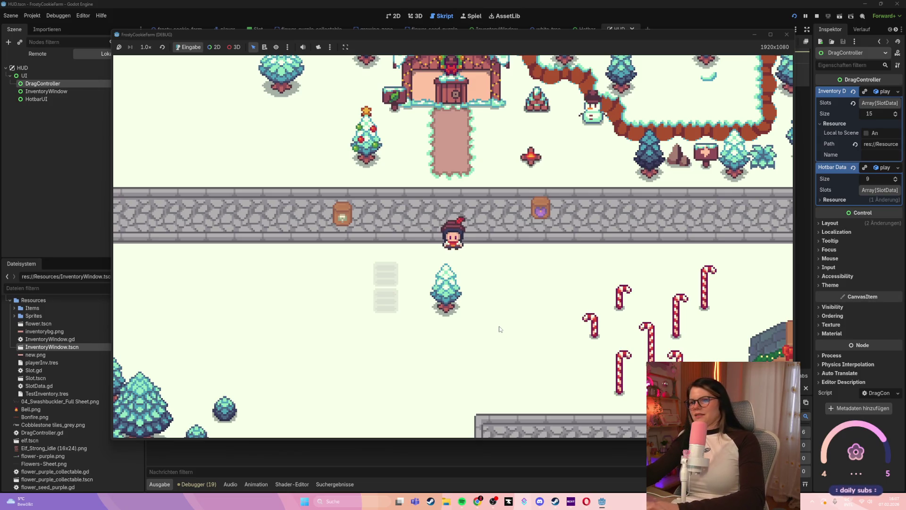
pyautogui.click(787, 35)
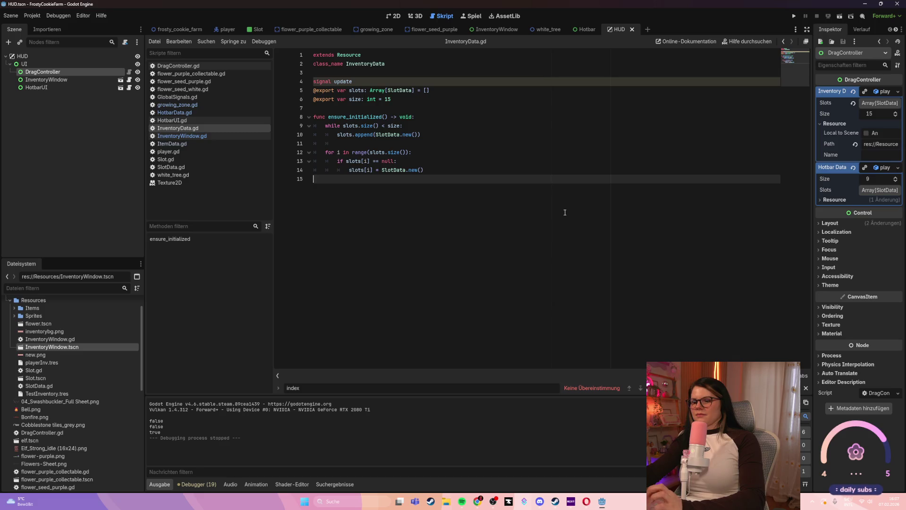
pyautogui.click(395, 17)
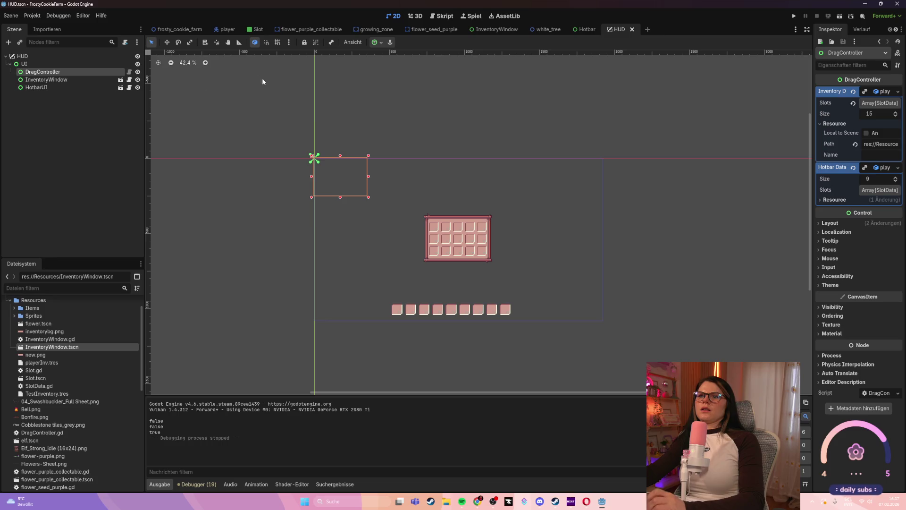
pyautogui.click(182, 29)
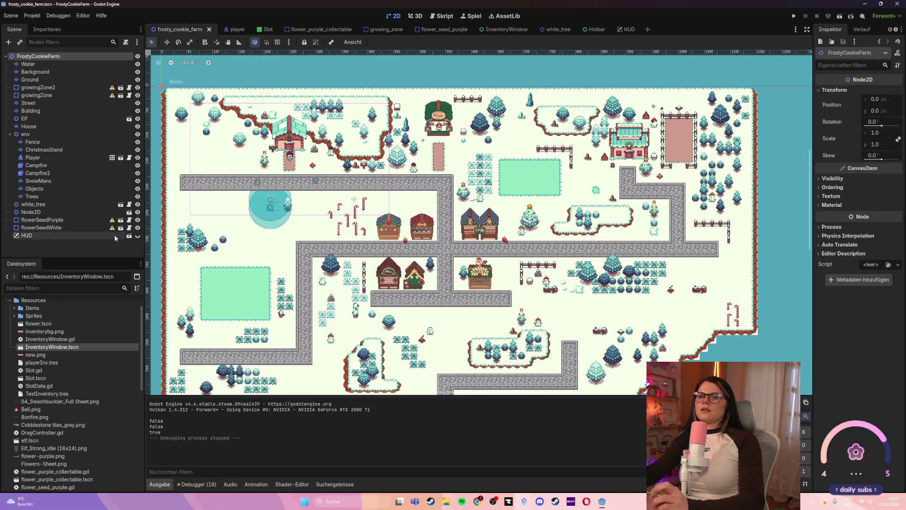
pyautogui.click(138, 236)
pyautogui.click(365, 257)
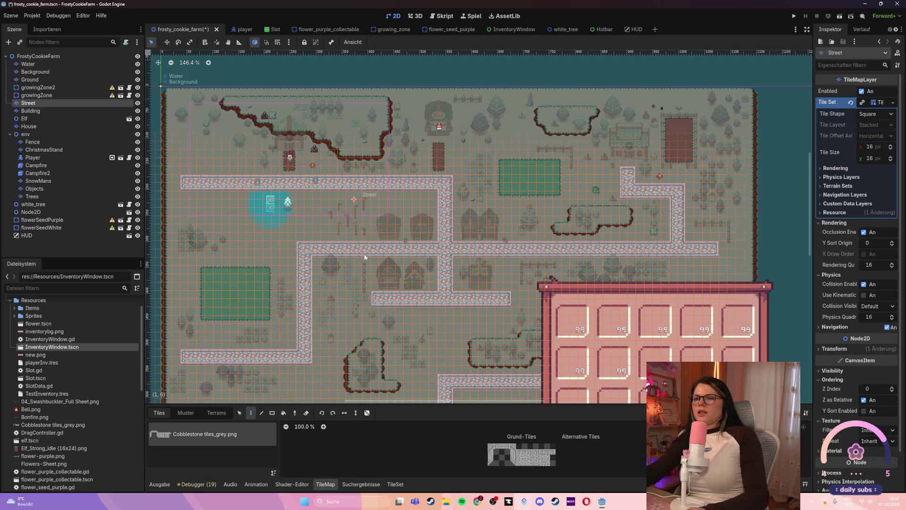
# - Run the game, plant purple seeds on the empty plots, and harvest a flower
pyautogui.press('F5')
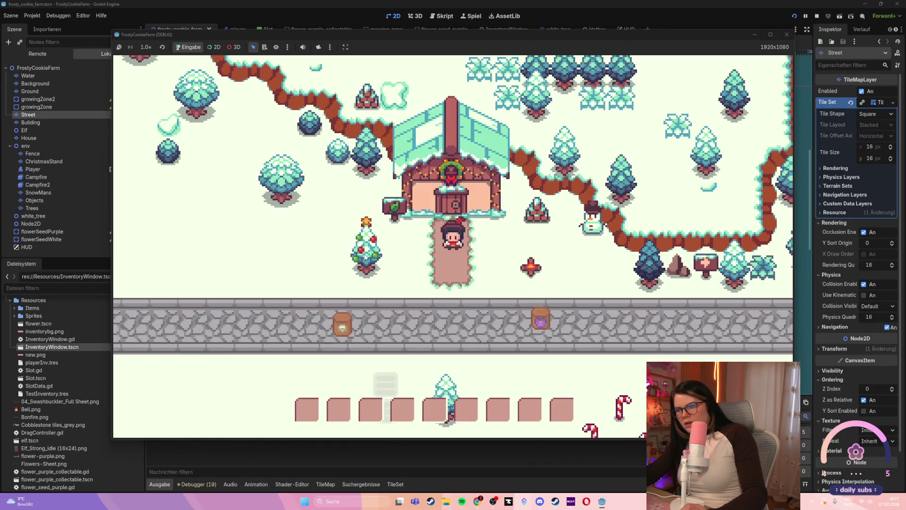
pyautogui.press('Down')
pyautogui.moveTo(541, 238)
pyautogui.mouseDown()
pyautogui.moveTo(367, 333)
pyautogui.moveTo(416, 259)
pyautogui.mouseUp()
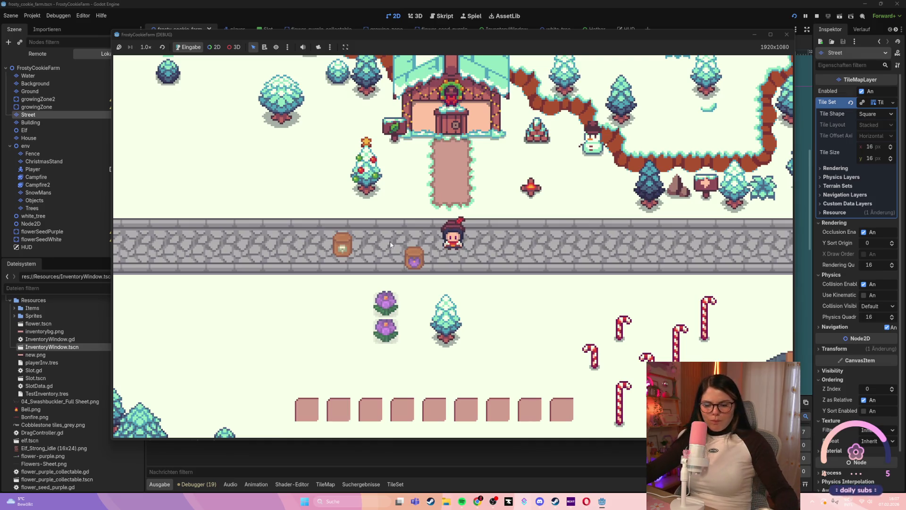
pyautogui.press('Down')
pyautogui.click(436, 243)
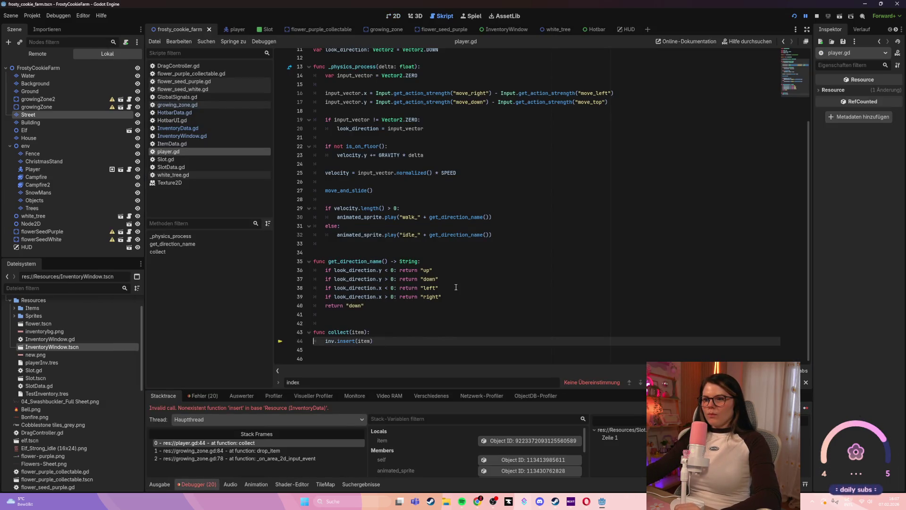
# - Change the inv variable's type on line 9 of player.gd from InventoryData to HotbarData
pyautogui.scroll(4, 456, 283)
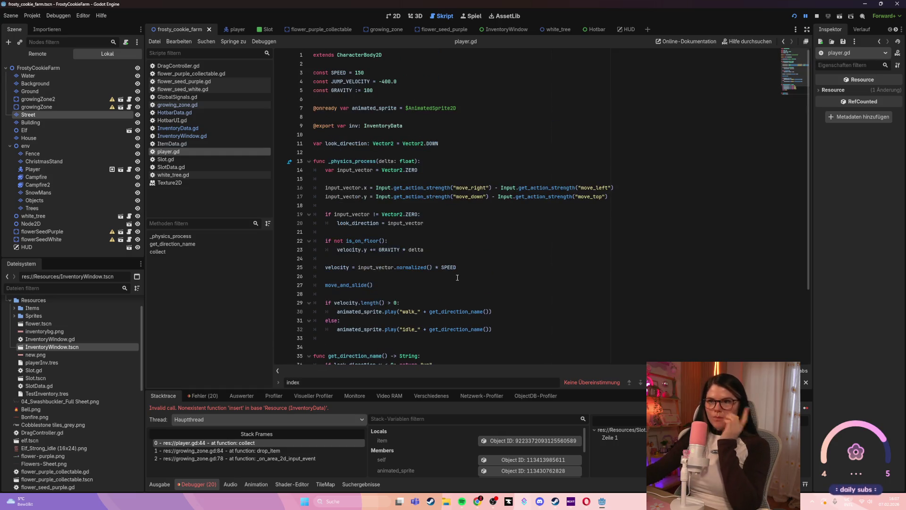
pyautogui.doubleClick(387, 125)
pyautogui.write('Hotbar')
pyautogui.press('Down')
pyautogui.press('Return')
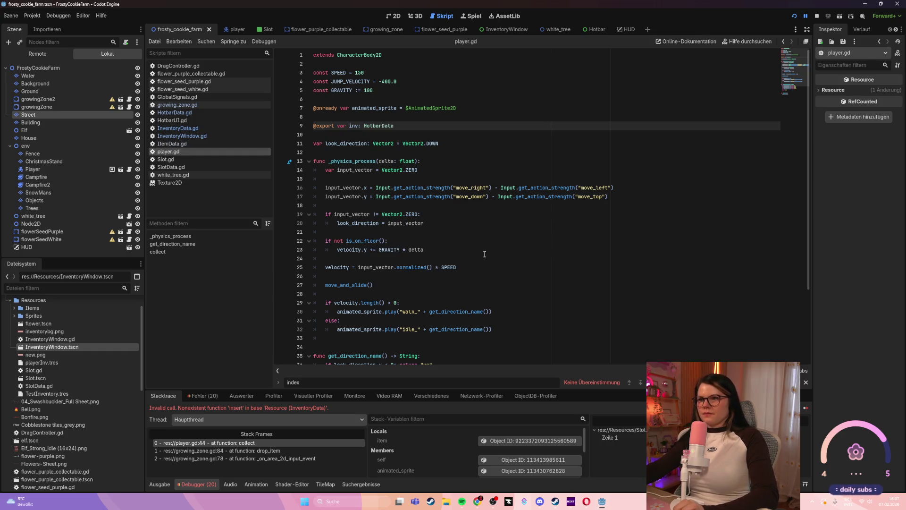
# - Rerun the game, plant purple seeds, and harvest a flower to test collecting
pyautogui.press('F5')
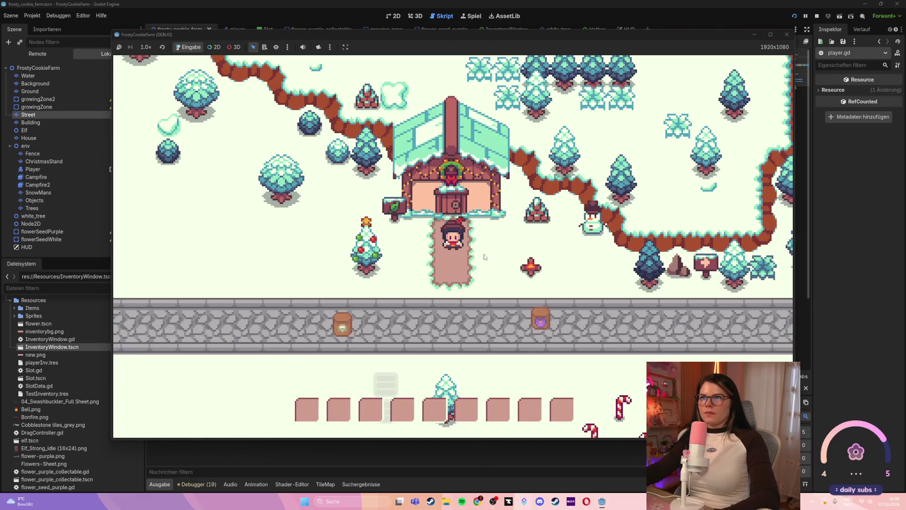
pyautogui.press('Down')
pyautogui.moveTo(544, 202)
pyautogui.mouseDown()
pyautogui.moveTo(354, 265)
pyautogui.moveTo(423, 214)
pyautogui.mouseUp()
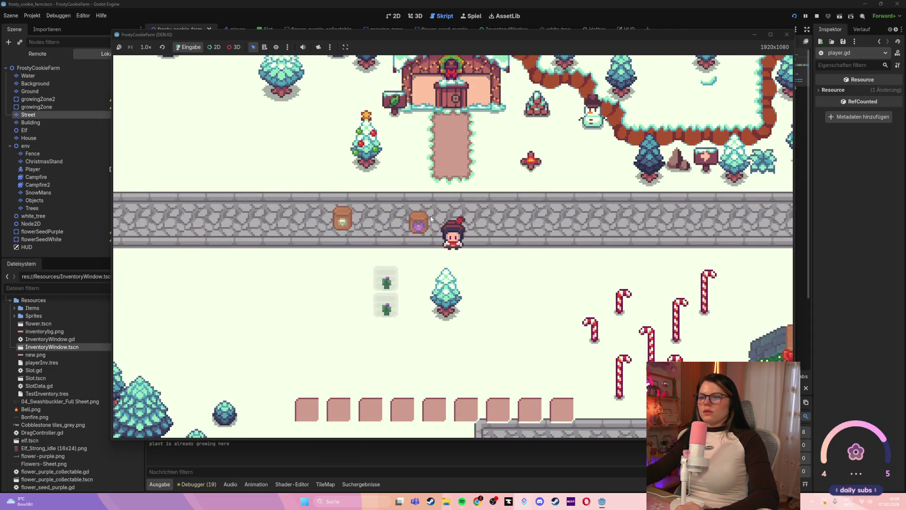
pyautogui.press('Left')
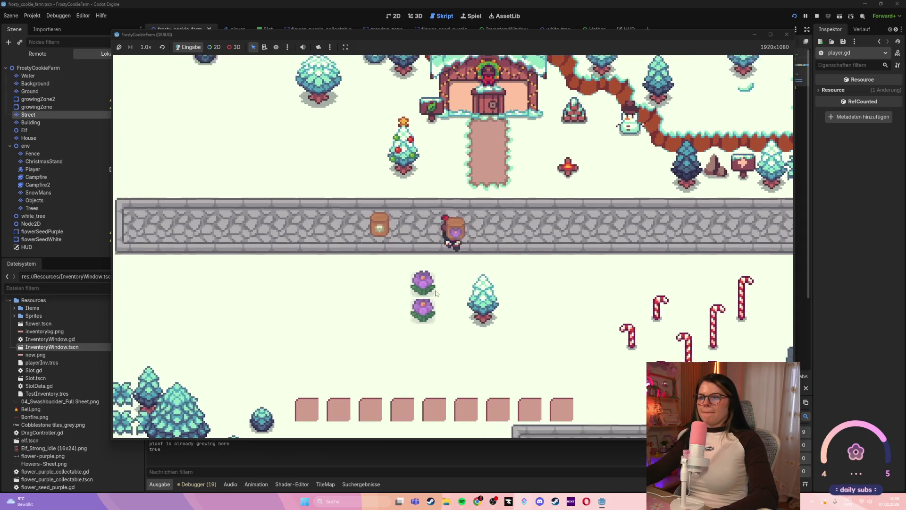
pyautogui.press('Down')
pyautogui.click(466, 266)
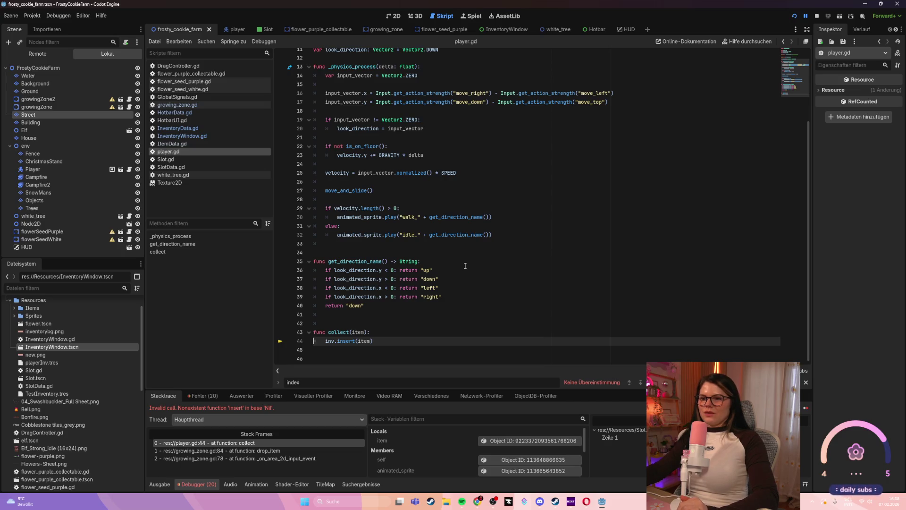
# - Look over the collect() code in player.gd around lines 18 and 45
pyautogui.click(382, 351)
pyautogui.scroll(4, 382, 351)
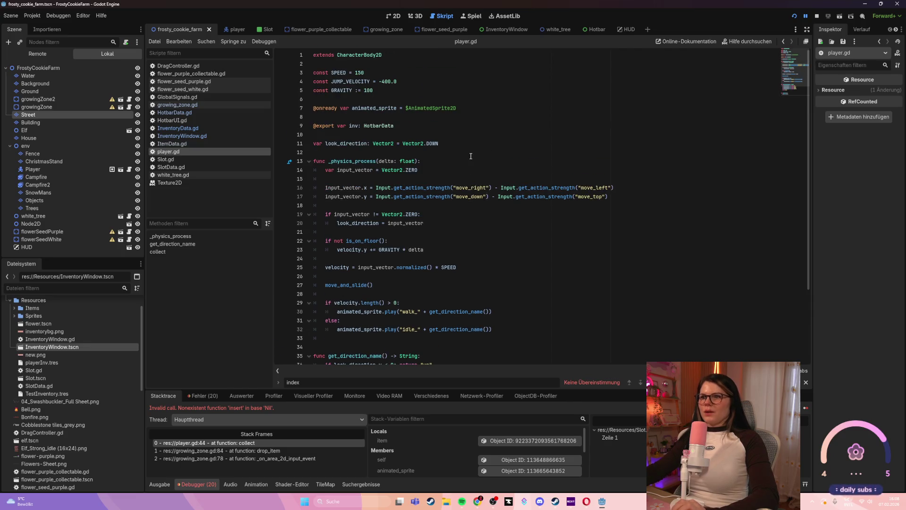
pyautogui.click(496, 205)
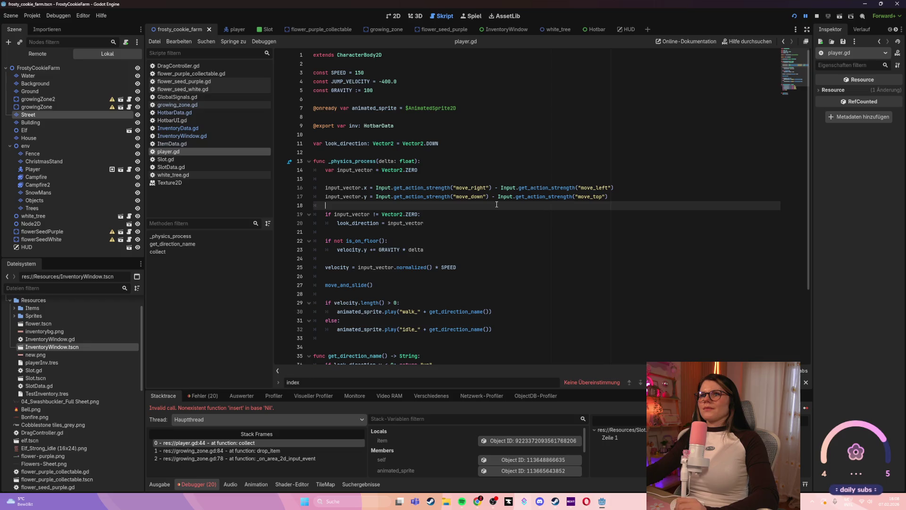
# - Check the HotbarData type of inv on line 9, then open HotbarData.gd
pyautogui.click(472, 126)
pyautogui.scroll(-4, 489, 272)
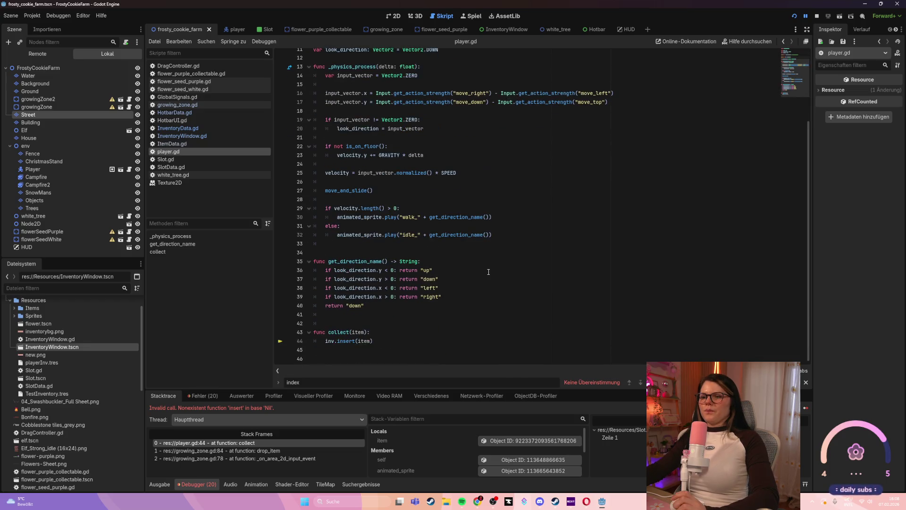
pyautogui.scroll(4, 460, 304)
pyautogui.doubleClick(371, 126)
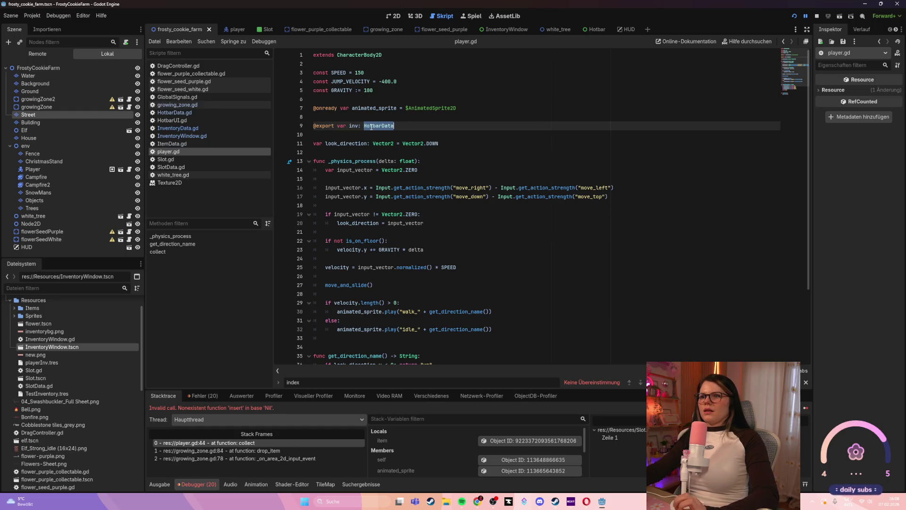
pyautogui.click(427, 128)
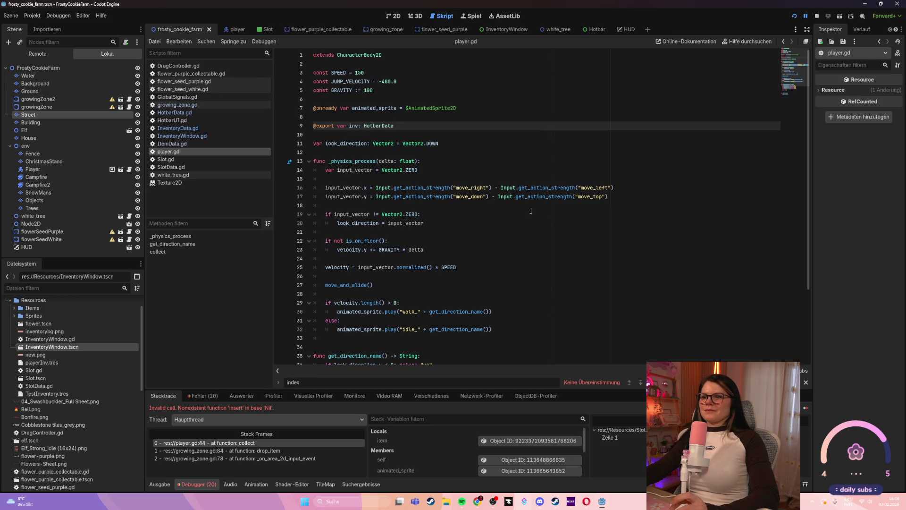
pyautogui.scroll(-3, 530, 210)
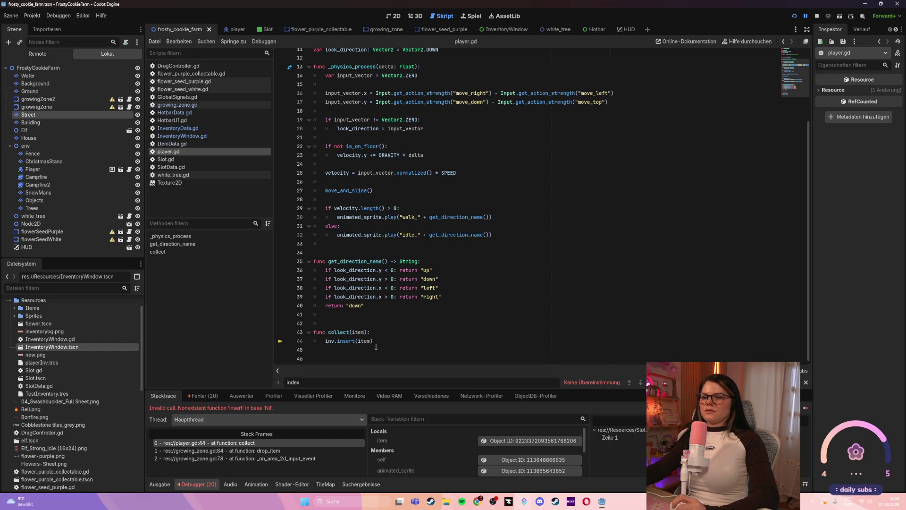
pyautogui.click(174, 113)
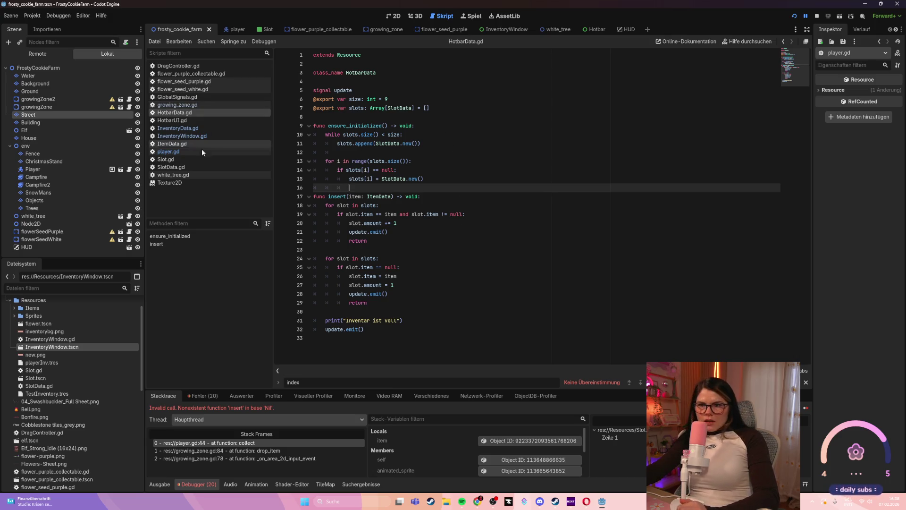
# - Back in HotbarData.gd, delete blank line 16 and the insert function below ensure_initialized
pyautogui.click(190, 152)
pyautogui.scroll(3, 436, 284)
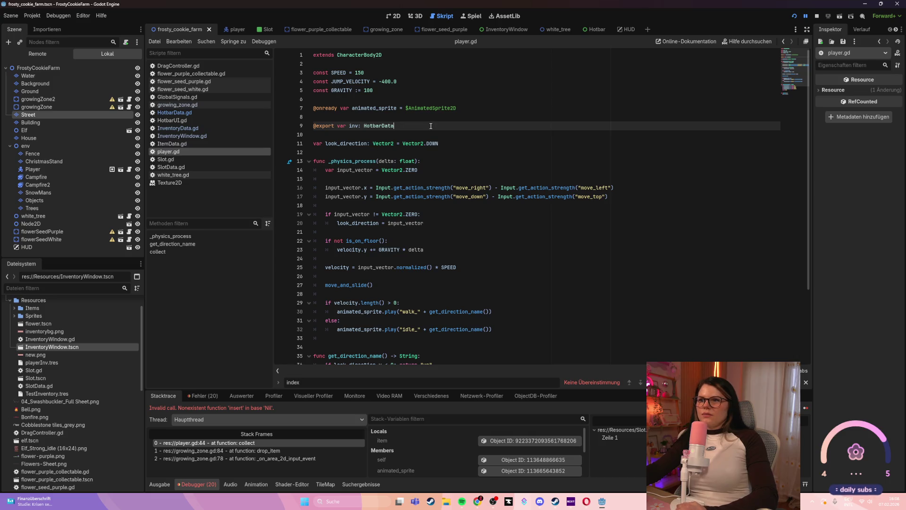
pyautogui.hotkey('alt', 'Left')
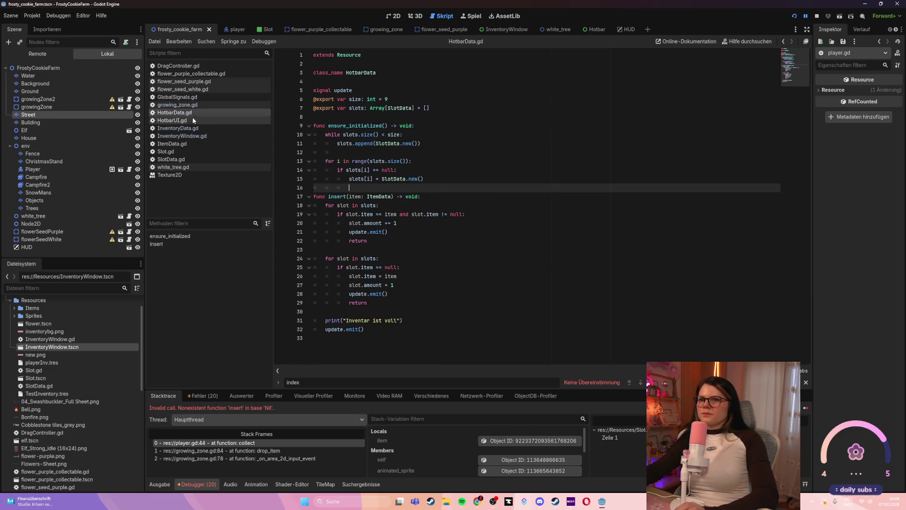
pyautogui.click(464, 165)
pyautogui.press('Down')
pyautogui.press('Down')
pyautogui.press('Delete')
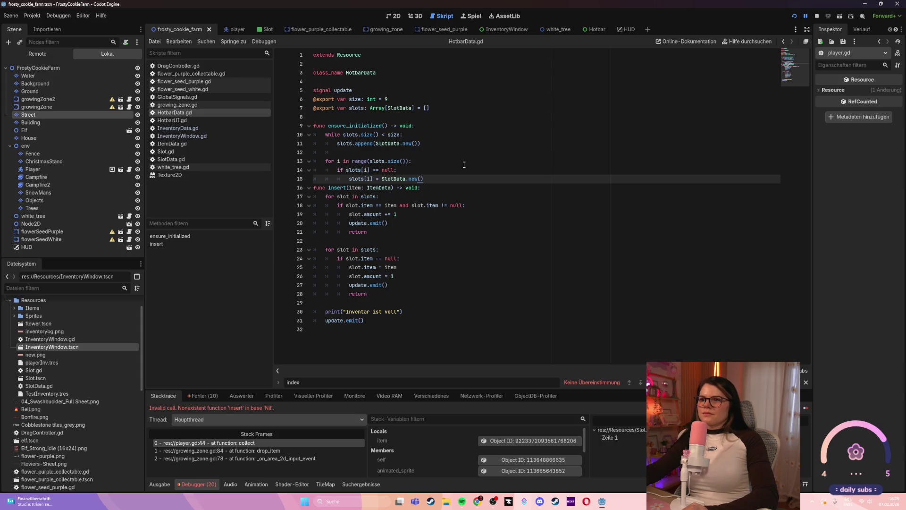
pyautogui.press('Down')
pyautogui.press('Home')
pyautogui.hotkey('ctrl', 'shift', 'End')
pyautogui.press('Delete')
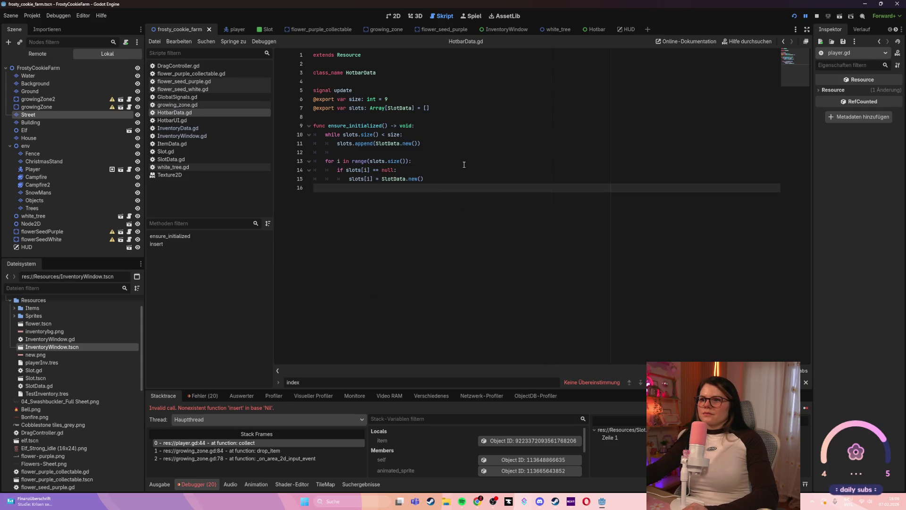
# - Restore the insert function, add an empty line after line 15, and save HotbarData.gd
pyautogui.hotkey('ctrl', 'z')
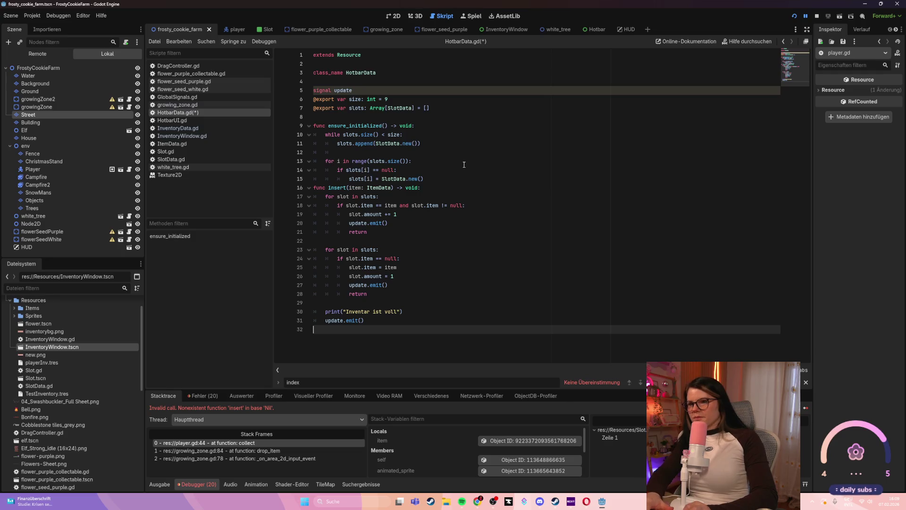
pyautogui.click(447, 178)
pyautogui.press('Return')
pyautogui.hotkey('ctrl', 's')
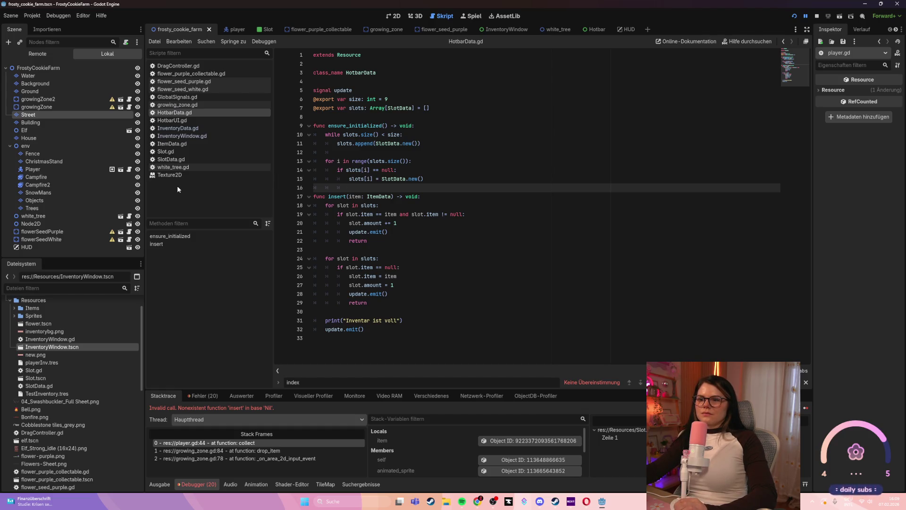
# - Compare with InventoryData.gd, then return to HotbarData.gd at update.emit() on line 28
pyautogui.click(186, 128)
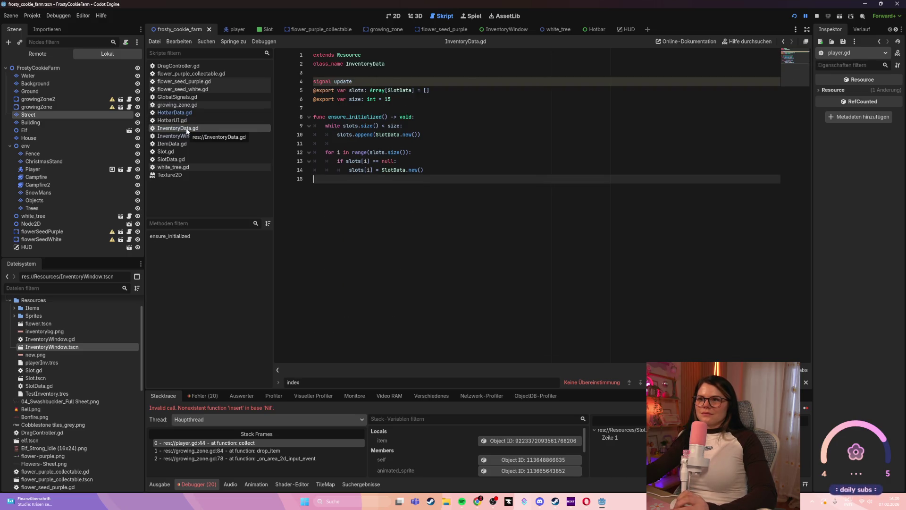
pyautogui.click(191, 113)
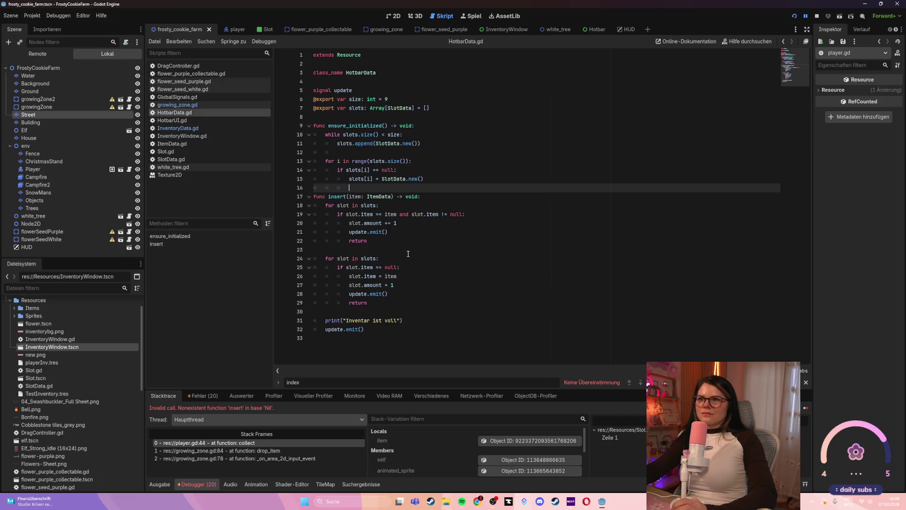
pyautogui.click(490, 292)
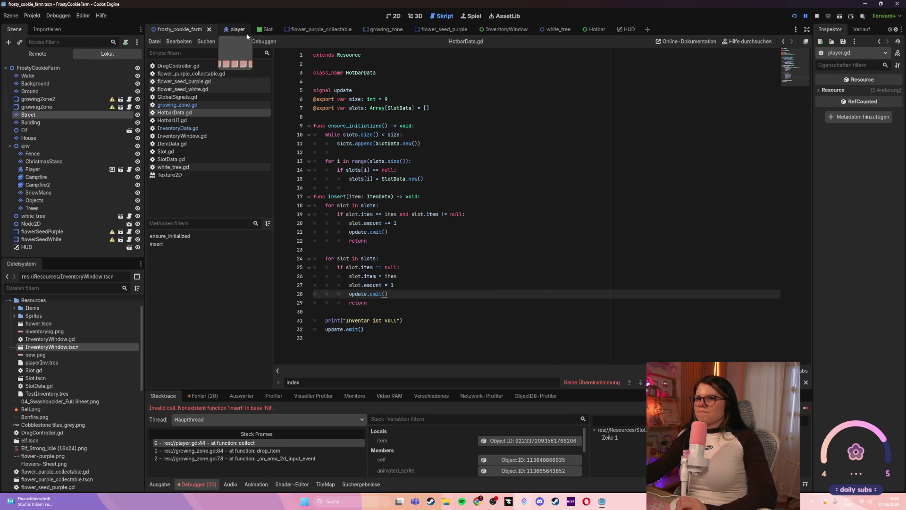
# - Open the player scene, jump to the crashing frame in player.gd, and select the collect function name
pyautogui.click(231, 29)
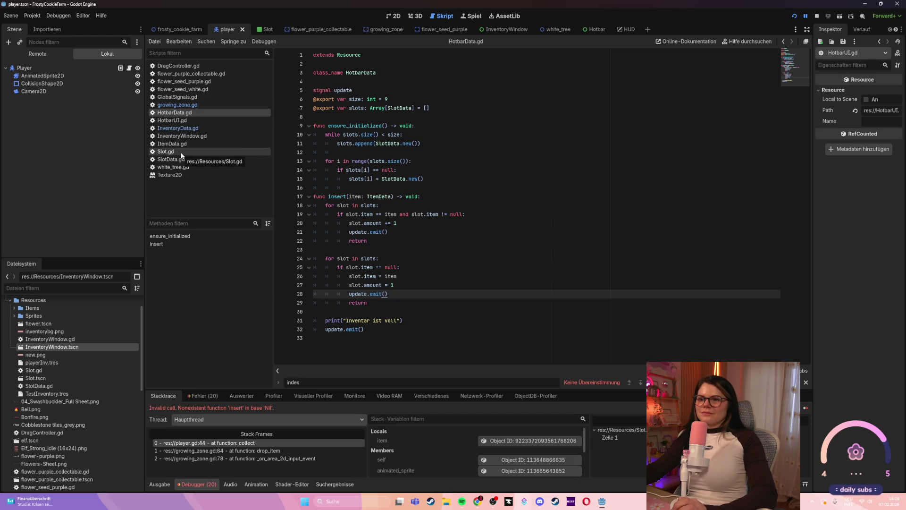
pyautogui.click(219, 444)
pyautogui.scroll(3, 403, 310)
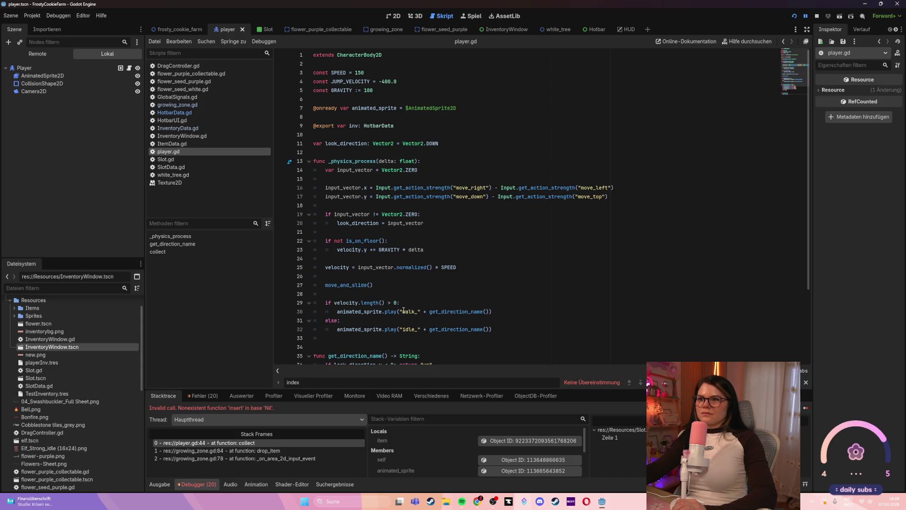
pyautogui.scroll(-3, 460, 303)
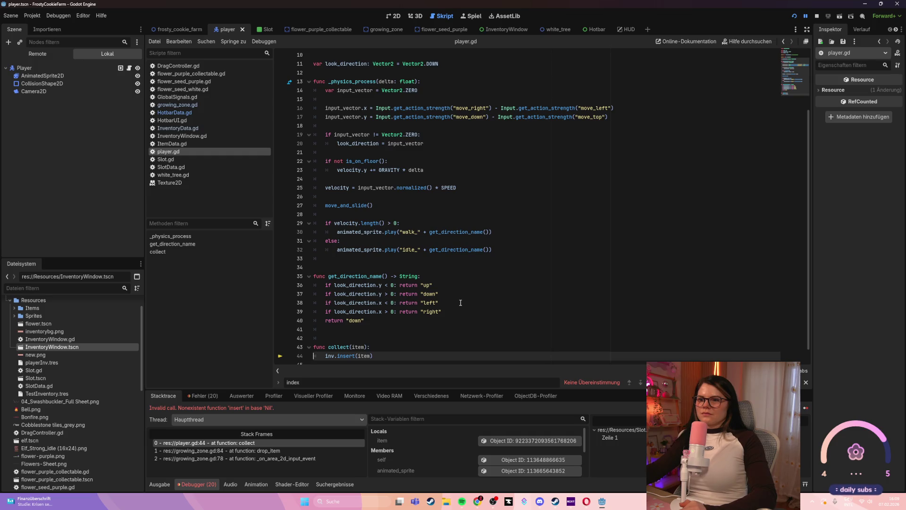
pyautogui.doubleClick(332, 348)
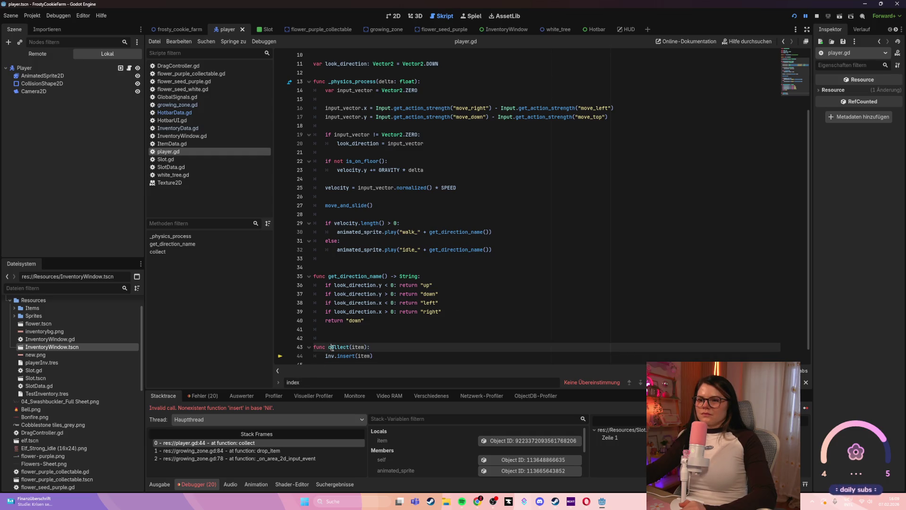
pyautogui.scroll(3, 640, 315)
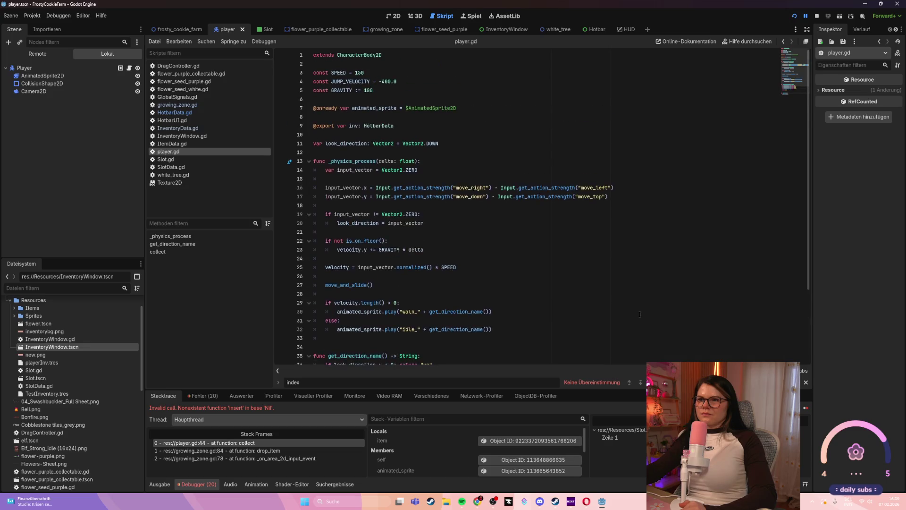
pyautogui.scroll(-4, 642, 314)
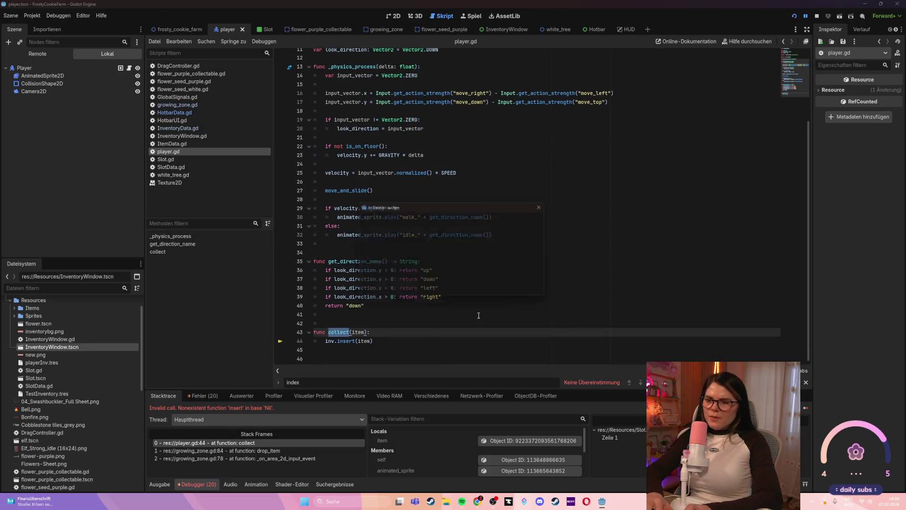
# - Search the whole project for 'collect' and jump to its definition in player.gd
pyautogui.hotkey('ctrl', 'shift', 'f')
pyautogui.write('collec')
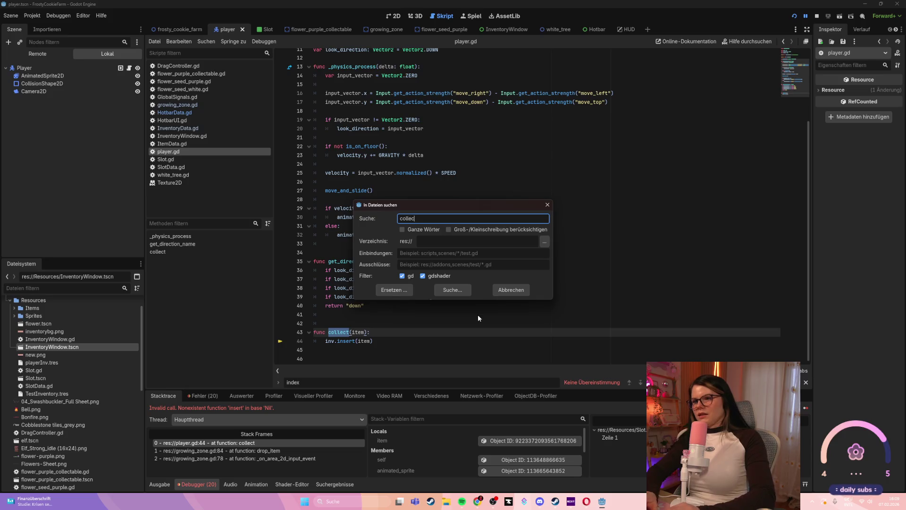
pyautogui.write('t')
pyautogui.press('Return')
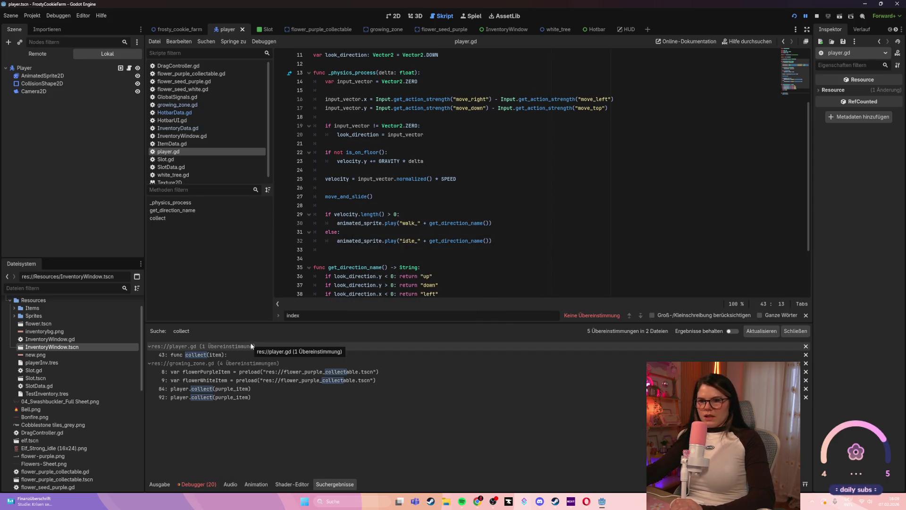
pyautogui.click(251, 353)
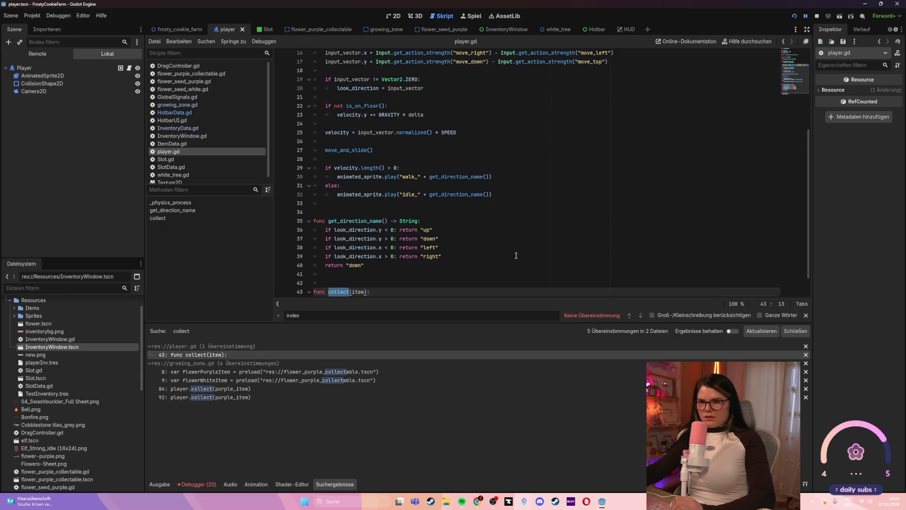
# - Review the collect call and flowerWhiteItem line in growing_zone.gd, then run the game
pyautogui.click(248, 389)
pyautogui.click(249, 380)
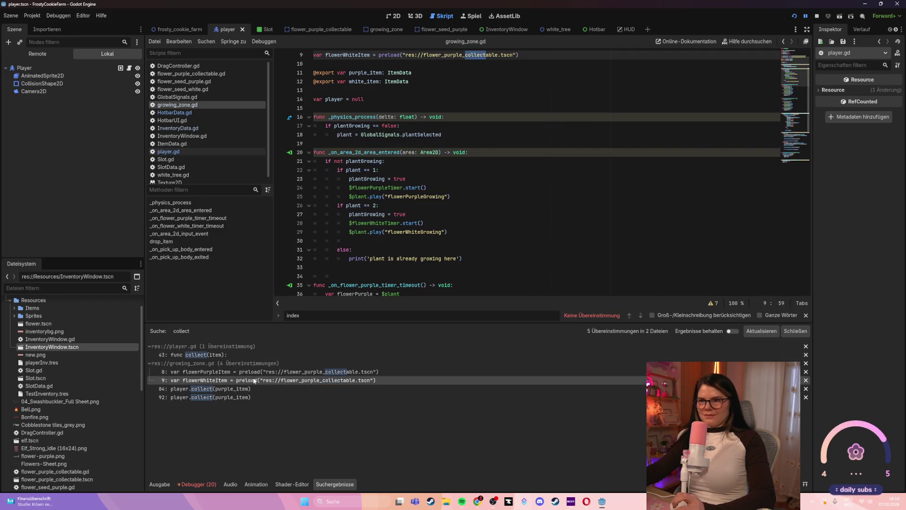
pyautogui.click(542, 174)
pyautogui.press('F5')
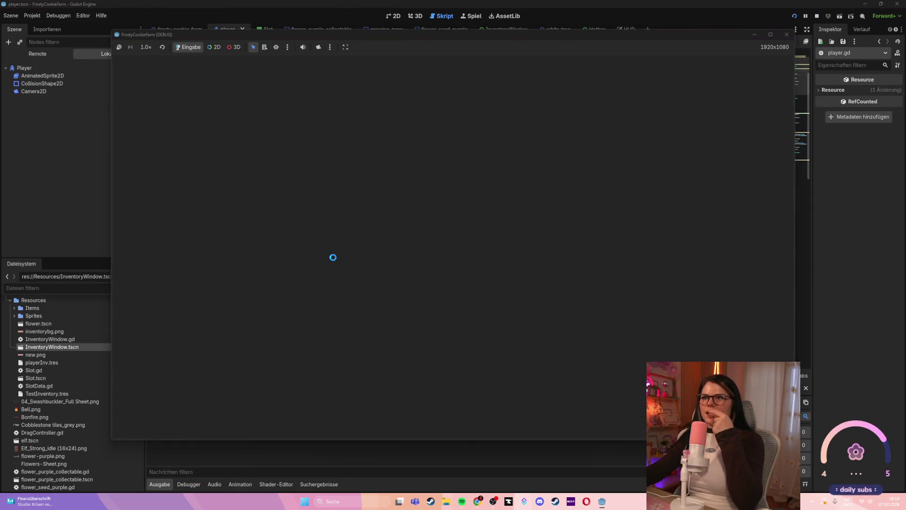
# - Carry the purple seed sack to the plots, plant purple flowers, and harvest one to trigger the crash
pyautogui.press('Down')
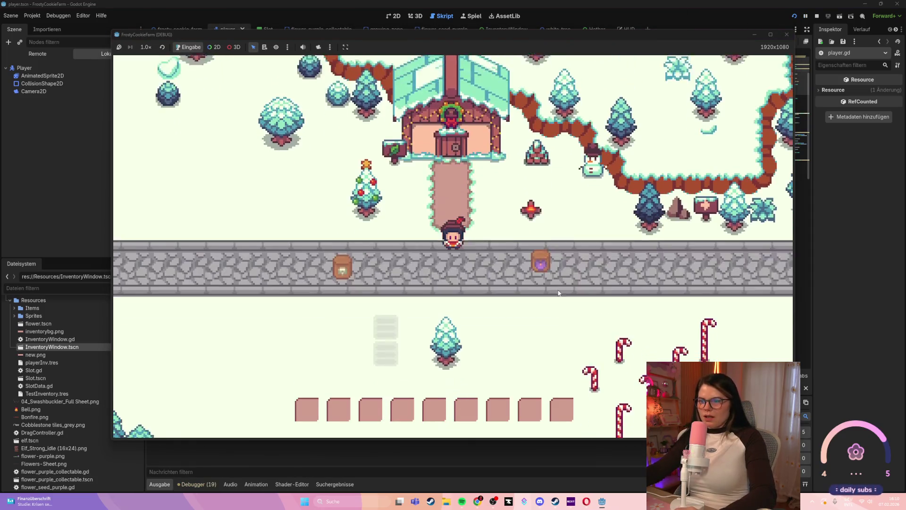
pyautogui.moveTo(540, 226)
pyautogui.mouseDown()
pyautogui.moveTo(363, 287)
pyautogui.moveTo(416, 257)
pyautogui.mouseUp()
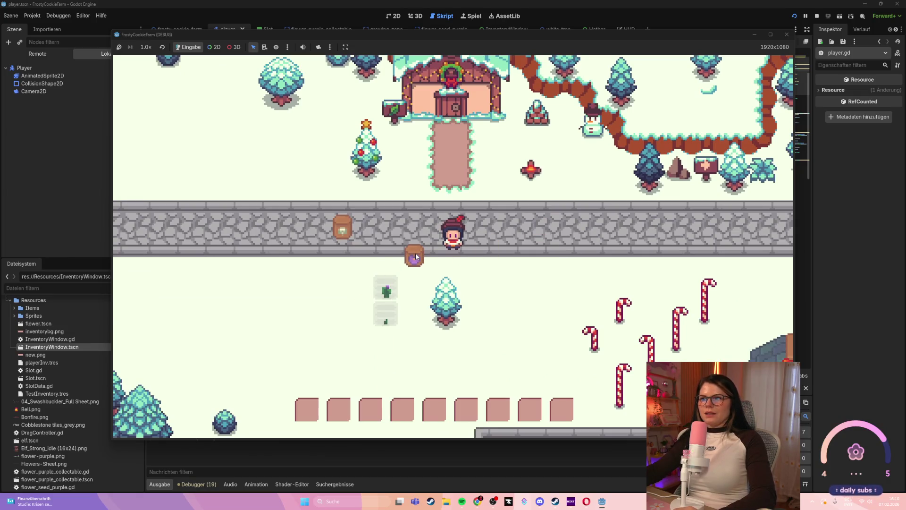
pyautogui.press('Left')
pyautogui.press('Down')
pyautogui.click(452, 260)
pyautogui.click(453, 263)
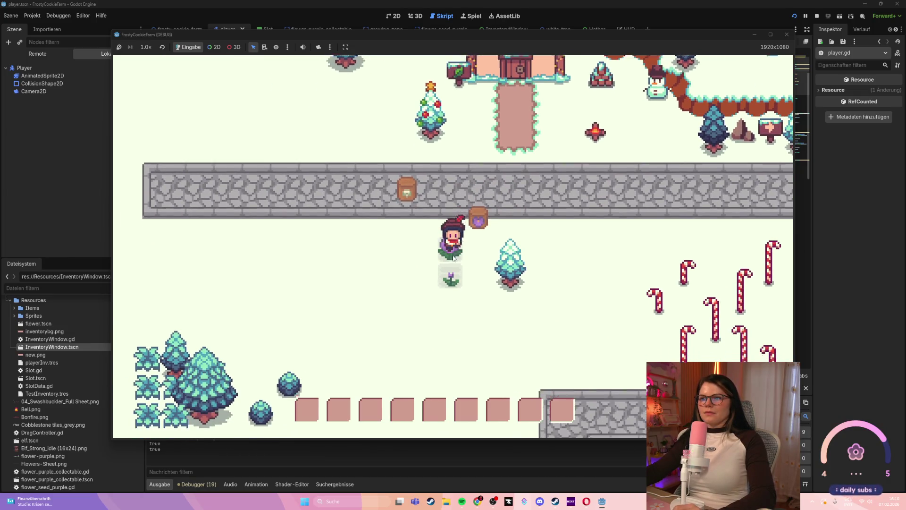
pyautogui.click(497, 300)
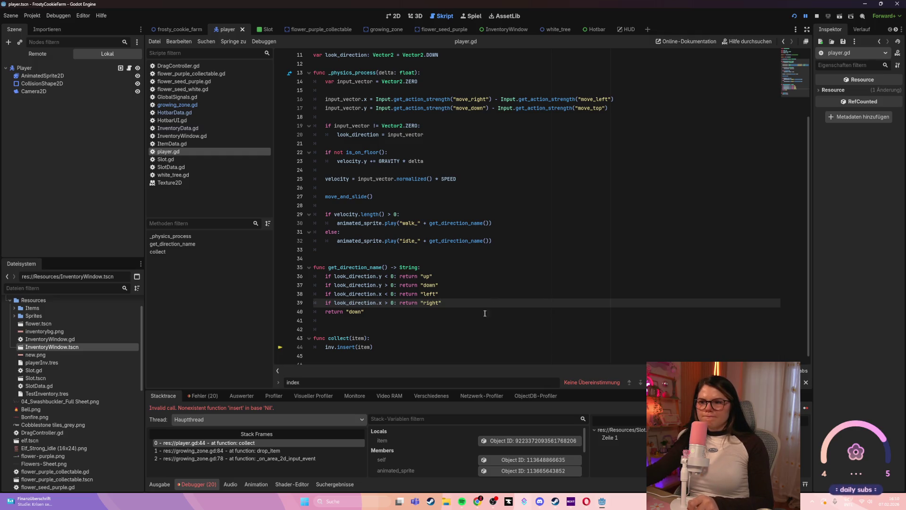
# - Inspect the drop_item and collect stack frames, then change inv to hotbar on line 44
pyautogui.click(206, 451)
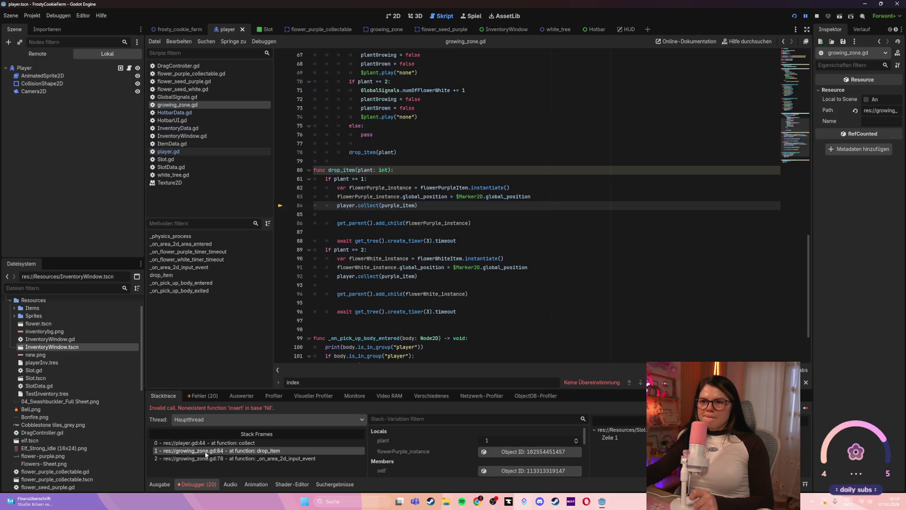
pyautogui.click(210, 443)
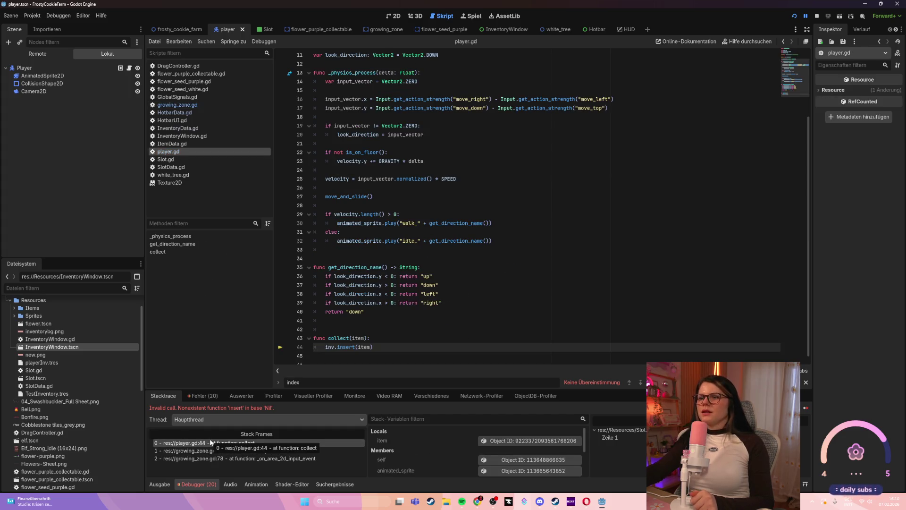
pyautogui.doubleClick(329, 347)
pyautogui.write('hotba')
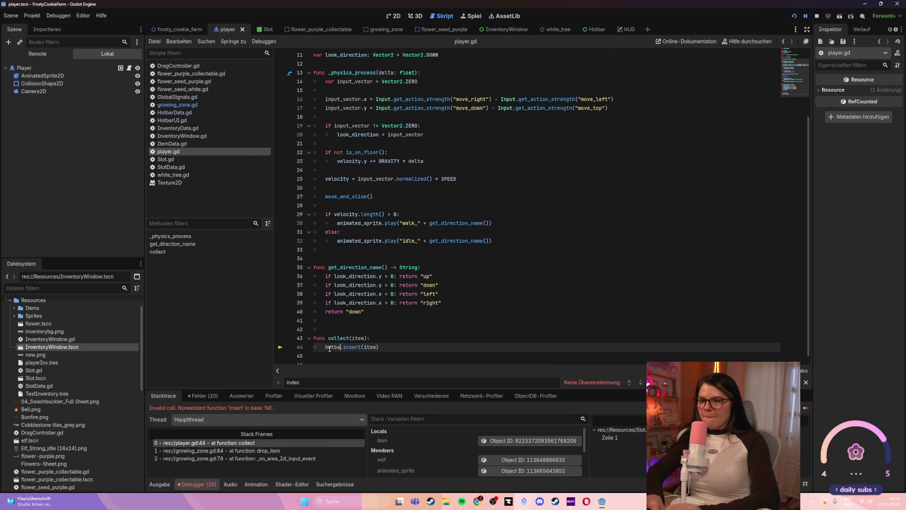
pyautogui.scroll(3, 369, 154)
pyautogui.click(337, 125)
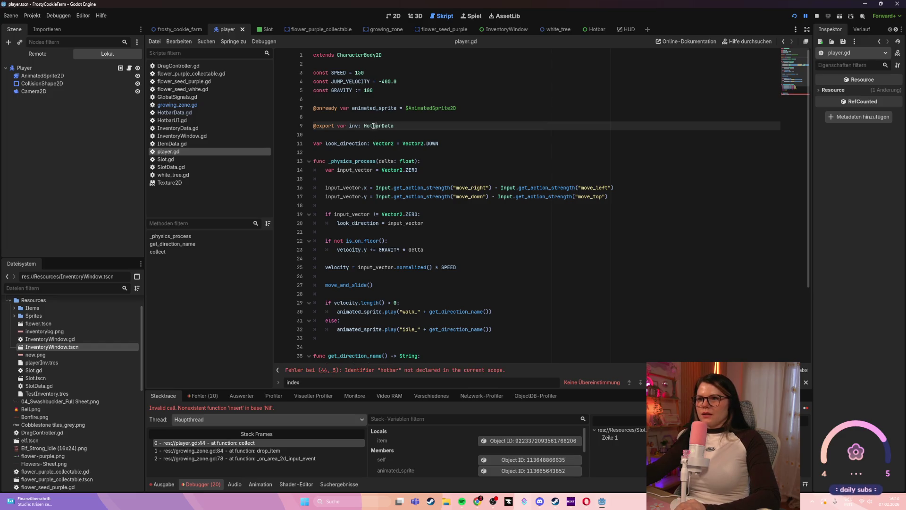
# - Rename the exported inv variable on line 9 to hotbar
pyautogui.doubleClick(354, 126)
pyautogui.write('hotbar')
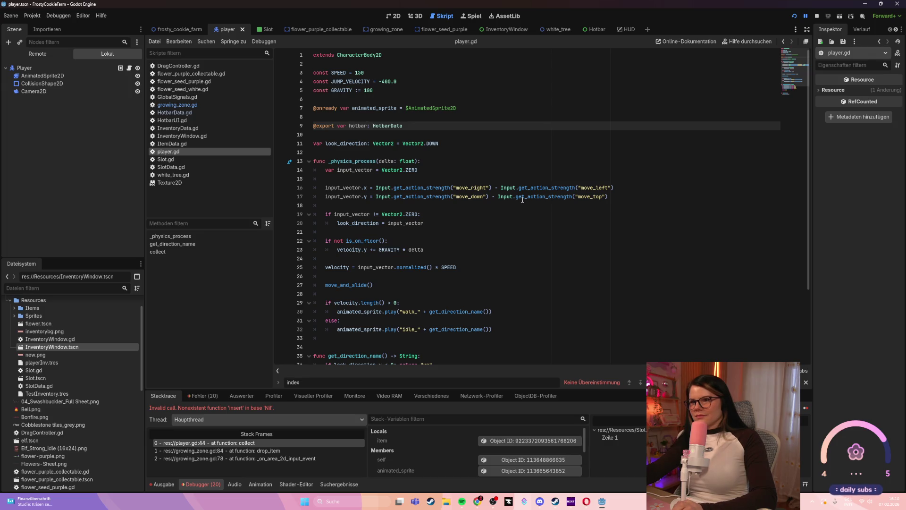
pyautogui.scroll(-3, 523, 200)
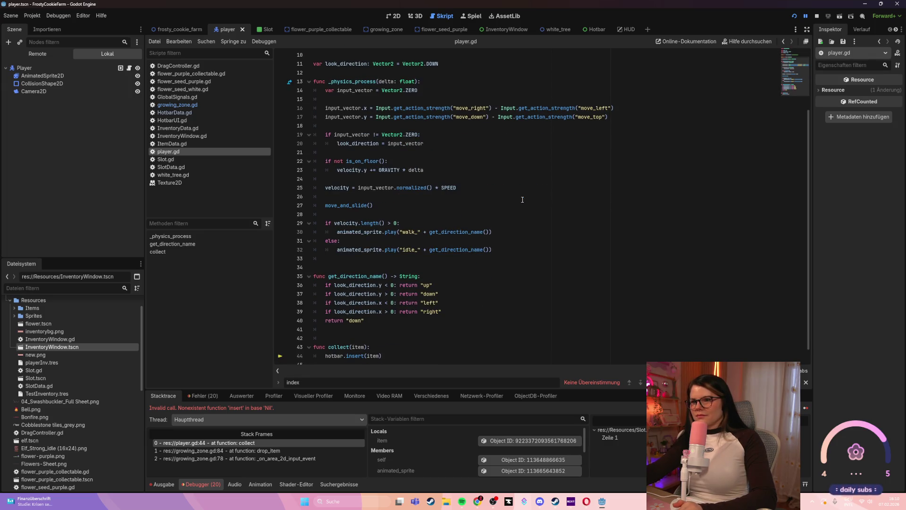
# - Rerun the game, walk to the plots, and harvest the purple flower to test collect
pyautogui.press('F5')
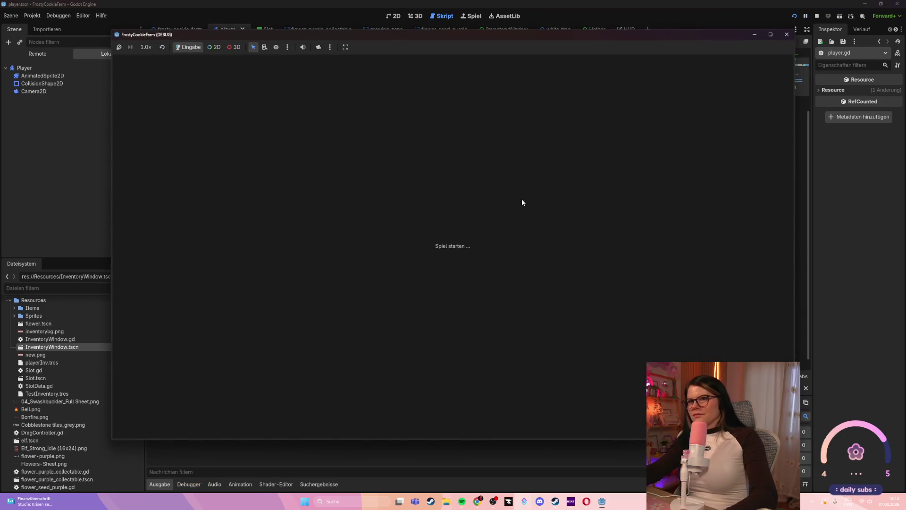
pyautogui.press('Down')
pyautogui.press('Down')
pyautogui.press('Left')
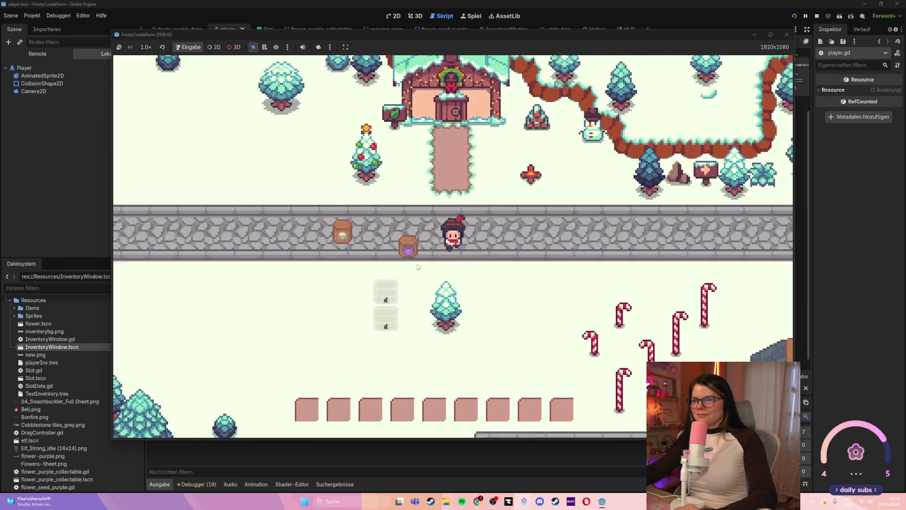
pyautogui.press('Down')
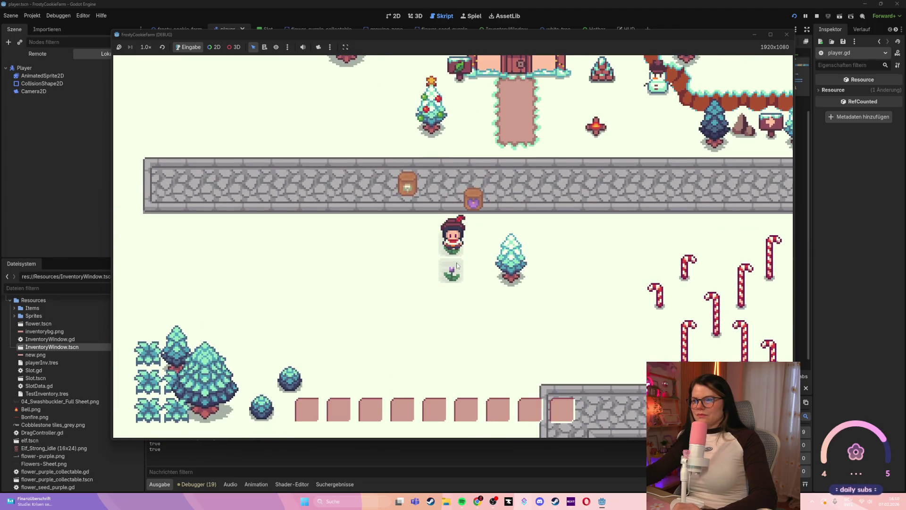
pyautogui.click(455, 246)
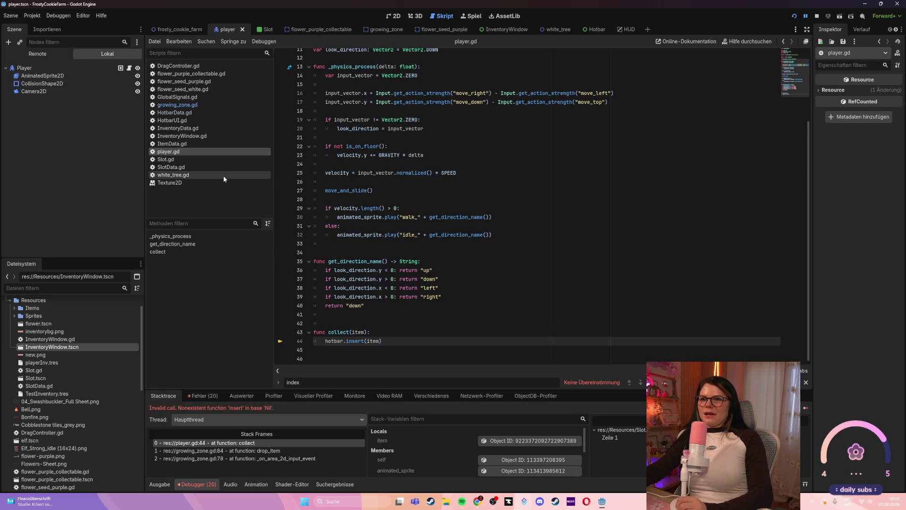
# - Compare HotbarData.gd's insert function and HotbarData class name with the player.gd code
pyautogui.click(464, 322)
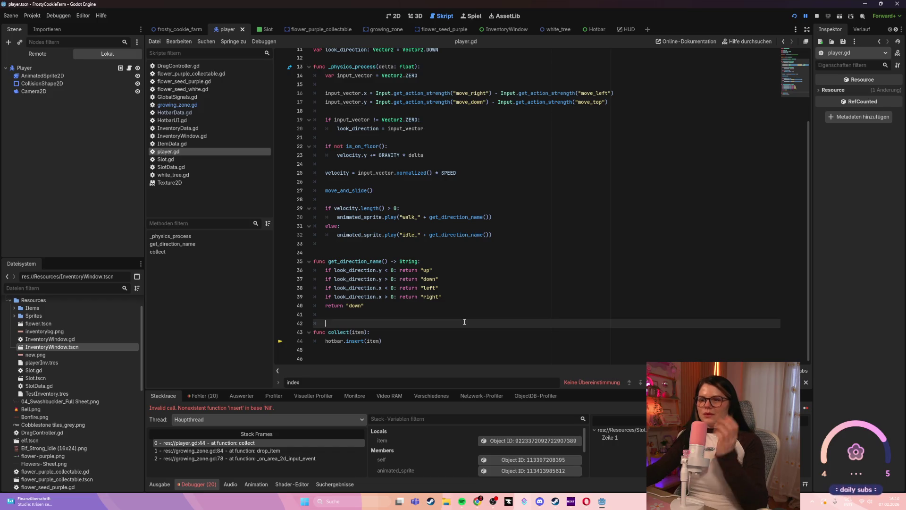
pyautogui.click(190, 114)
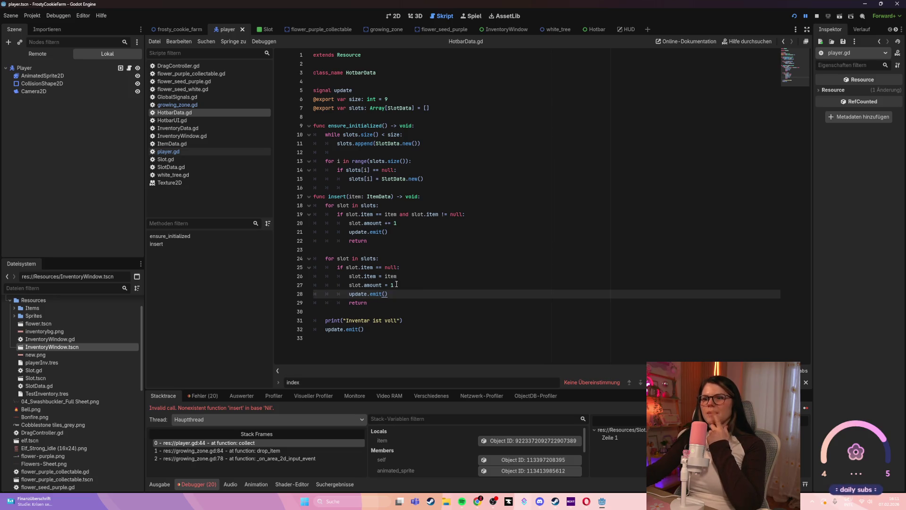
pyautogui.doubleClick(337, 195)
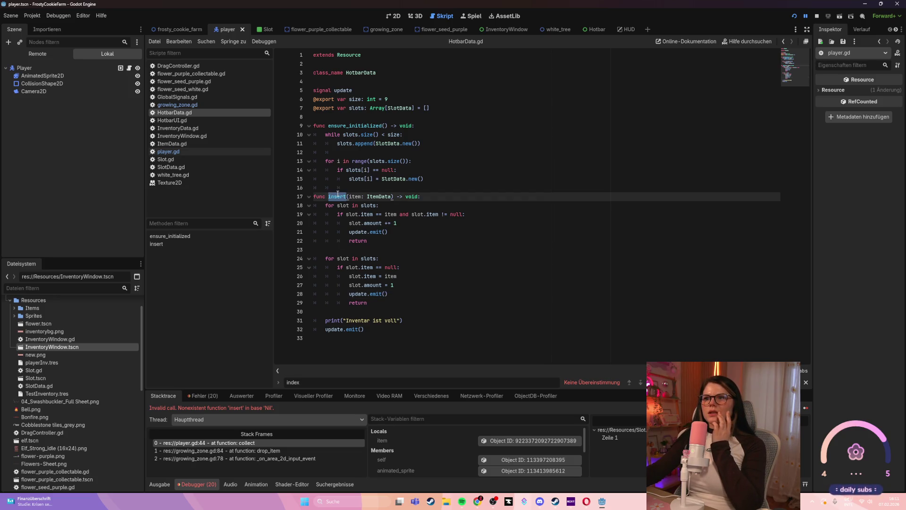
pyautogui.click(169, 151)
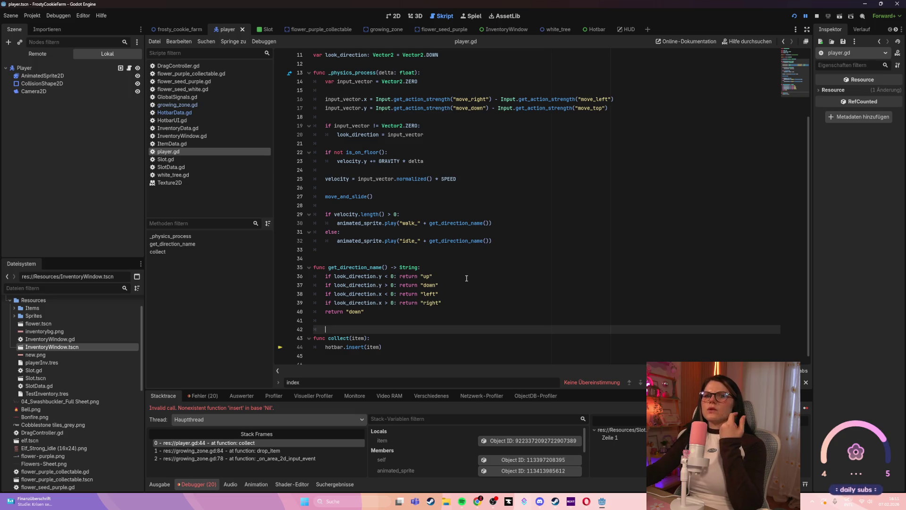
pyautogui.scroll(4, 467, 278)
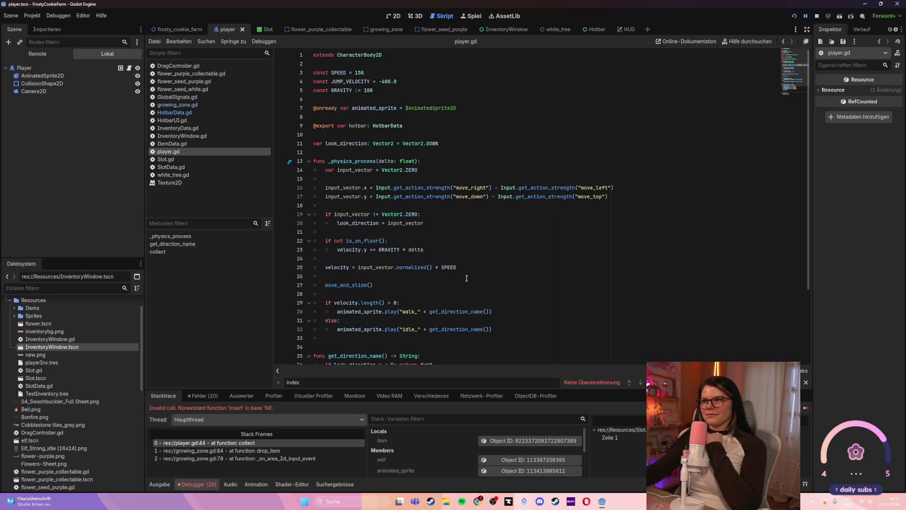
pyautogui.click(173, 113)
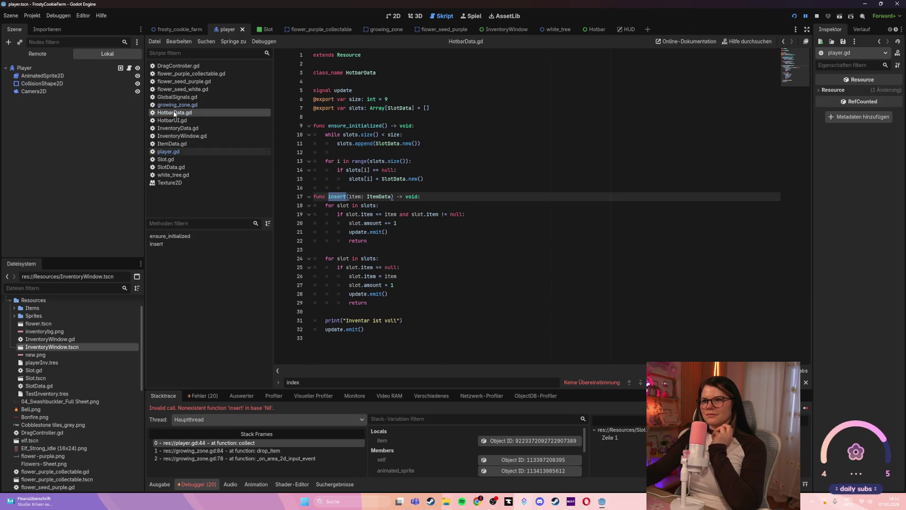
pyautogui.click(365, 82)
pyautogui.doubleClick(361, 72)
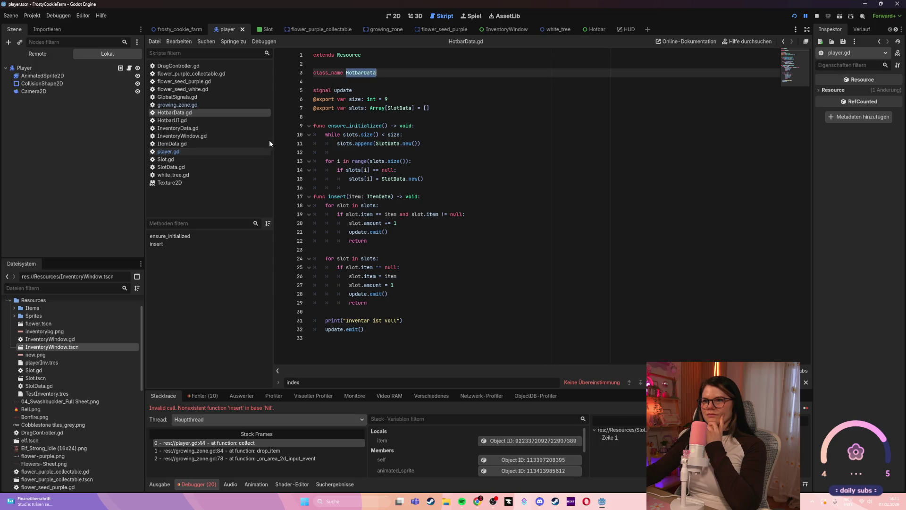
pyautogui.click(174, 151)
pyautogui.click(491, 225)
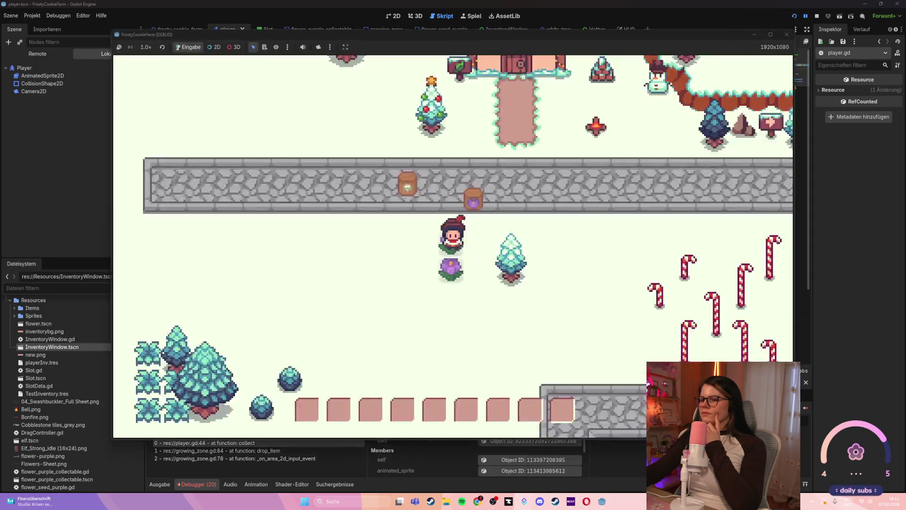
# - Stop the running game and launch it again
pyautogui.click(643, 444)
pyautogui.click(570, 334)
pyautogui.press('F5')
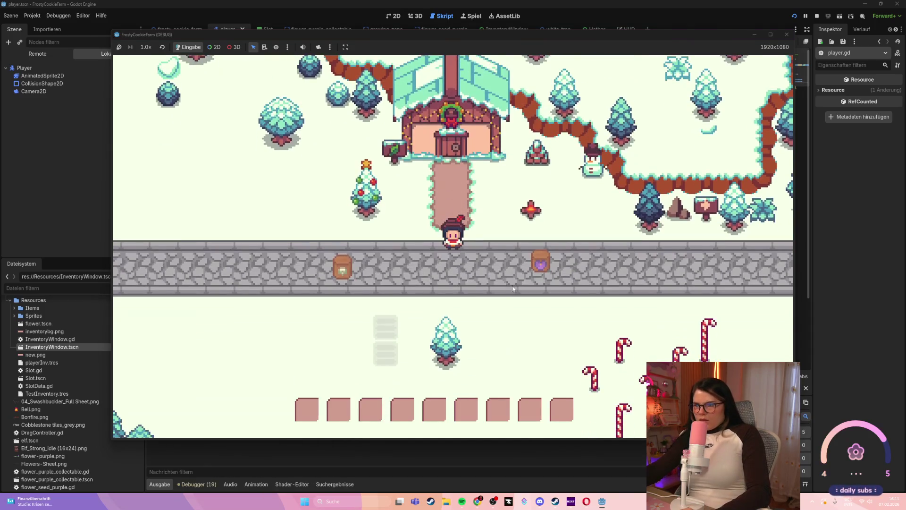
# - Move the purple seed bag into the inventory, walk down, and pick the flower to trigger the break
pyautogui.moveTo(540, 263)
pyautogui.mouseDown()
pyautogui.moveTo(415, 326)
pyautogui.moveTo(401, 304)
pyautogui.moveTo(424, 291)
pyautogui.mouseUp()
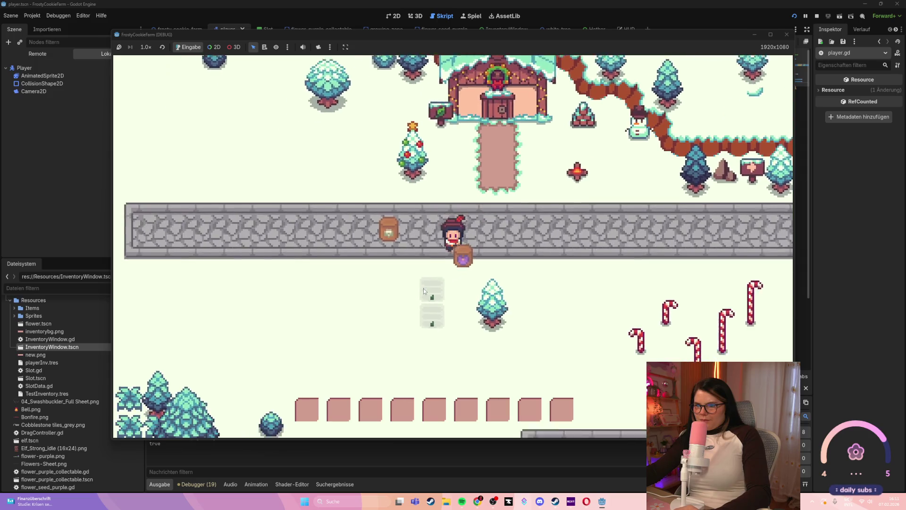
pyautogui.press('Down')
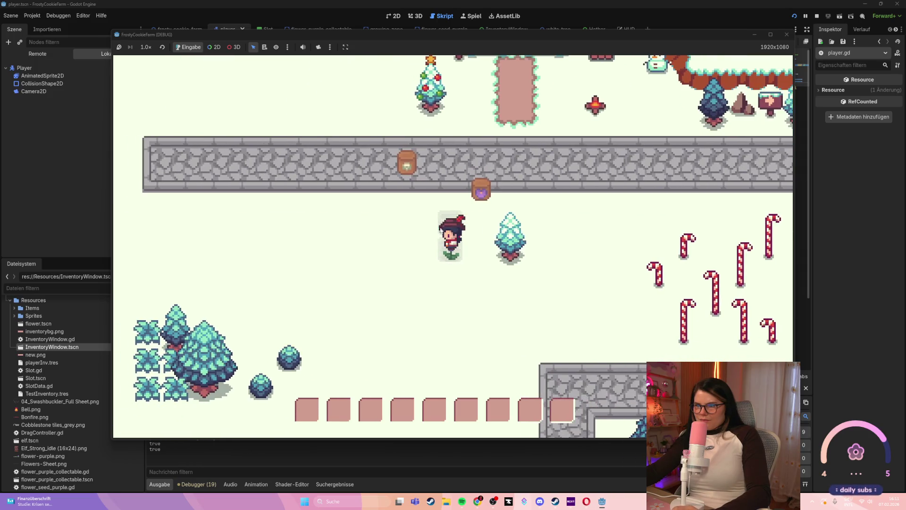
pyautogui.click(437, 230)
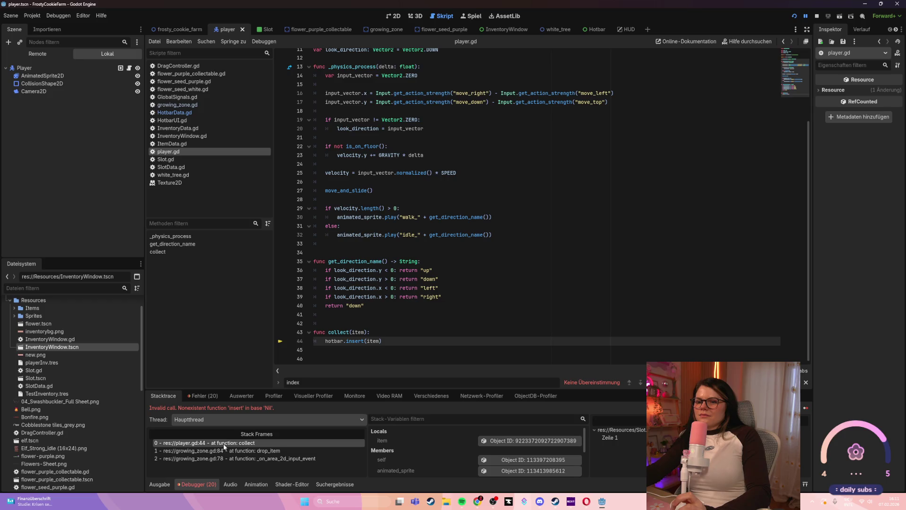
# - Trace the drop_item, _on_area_2d_input_event and collect frames, select insert on line 44, then close the editor
pyautogui.click(456, 346)
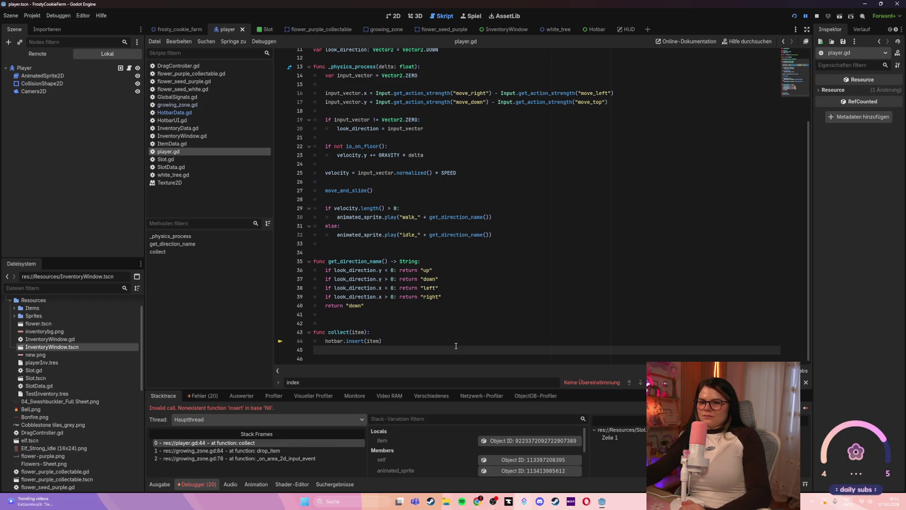
pyautogui.click(262, 451)
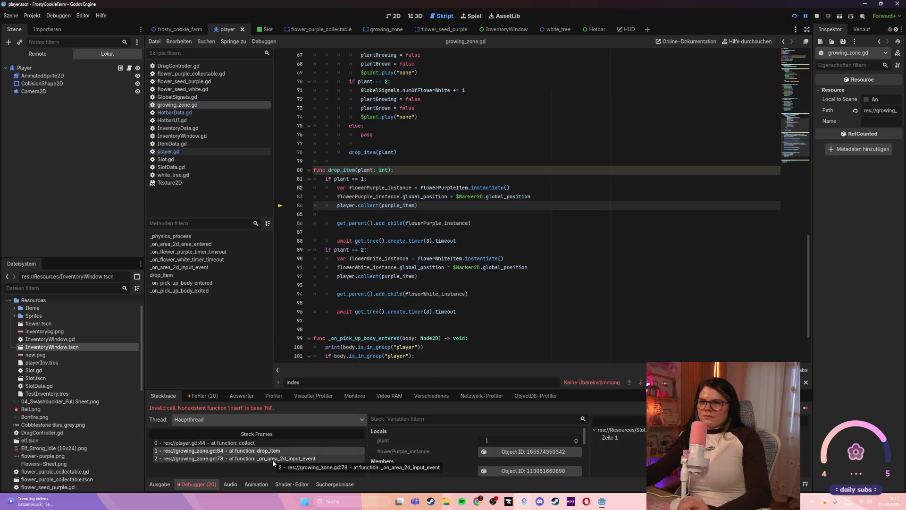
pyautogui.click(273, 459)
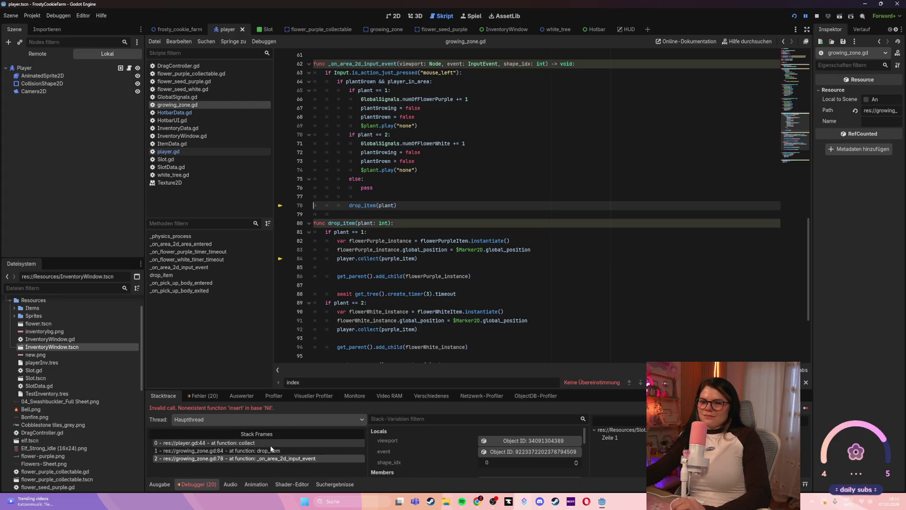
pyautogui.click(271, 444)
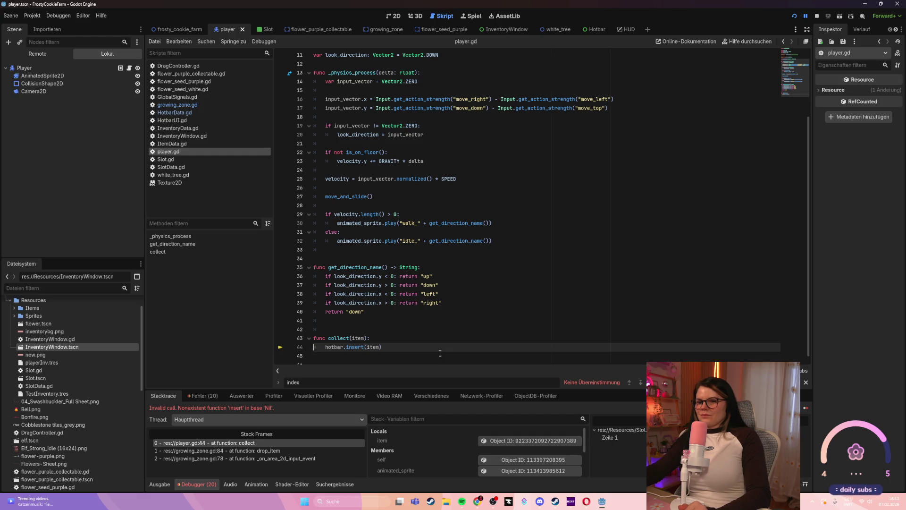
pyautogui.doubleClick(355, 347)
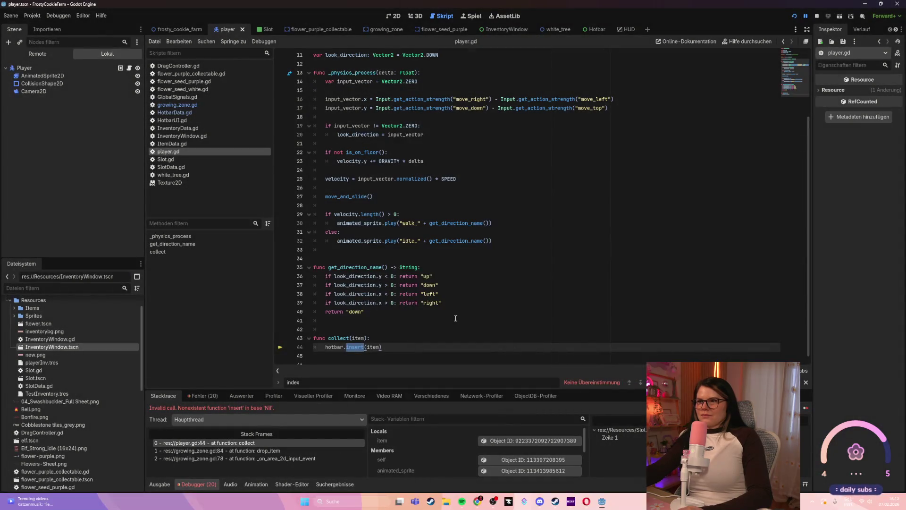
pyautogui.click(898, 5)
# - Quit the editor and relaunch Godot Engine from the Steam library
pyautogui.click(434, 259)
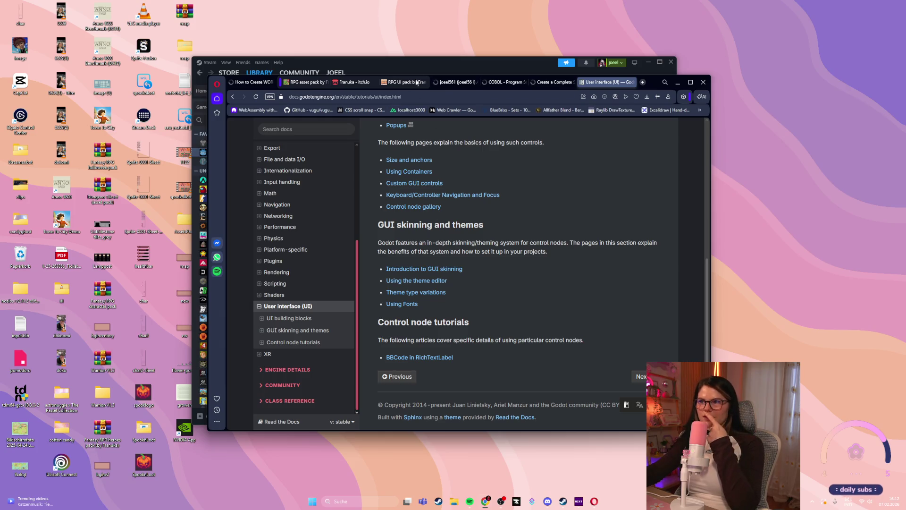
pyautogui.click(417, 66)
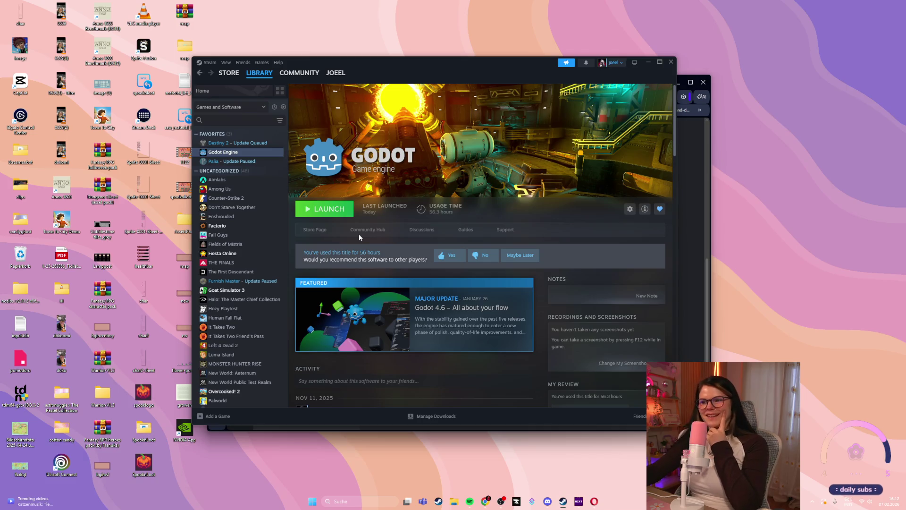
pyautogui.click(344, 216)
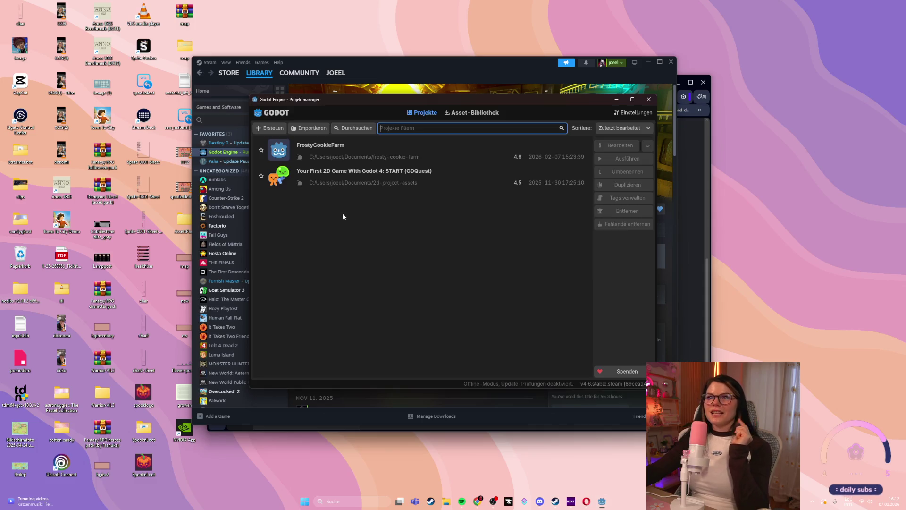
# - Open the FrostyCookieFarm project from the Project Manager
pyautogui.click(365, 153)
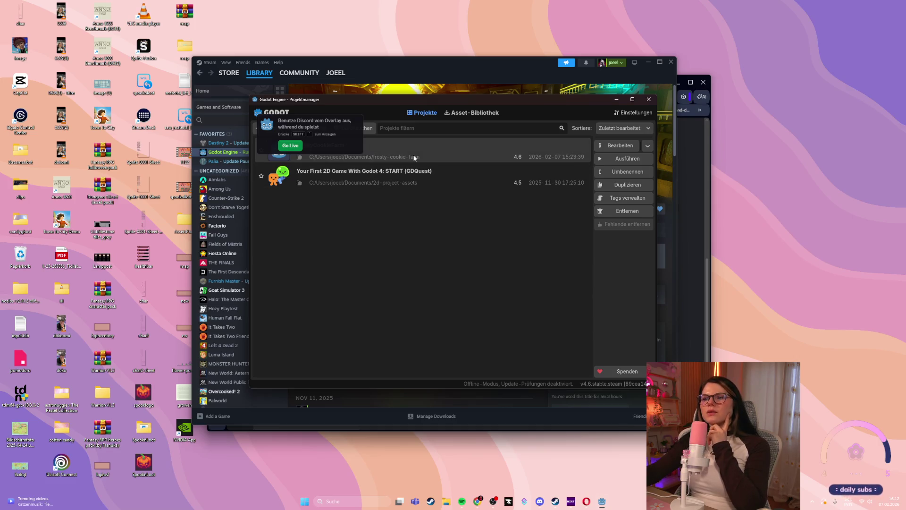
pyautogui.doubleClick(460, 150)
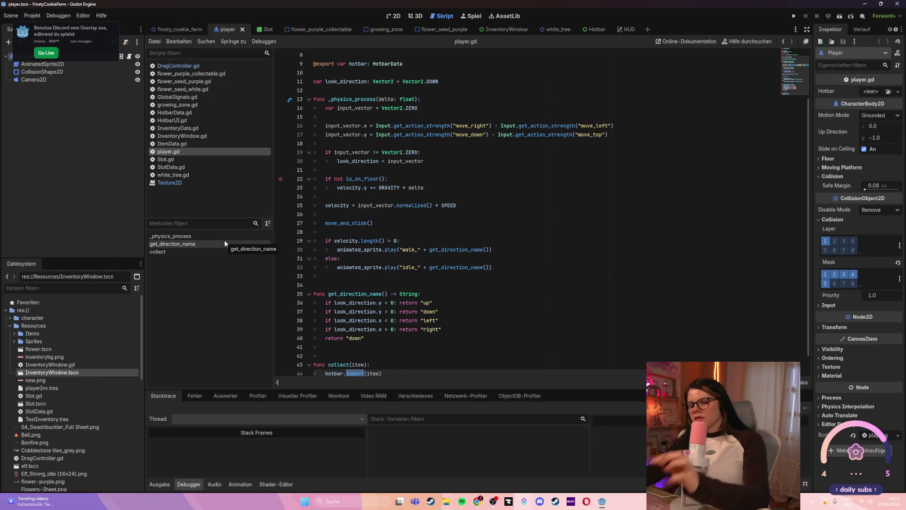
# - Run the game, plant purple seeds in the plots, and harvest a grown flower
pyautogui.press('F5')
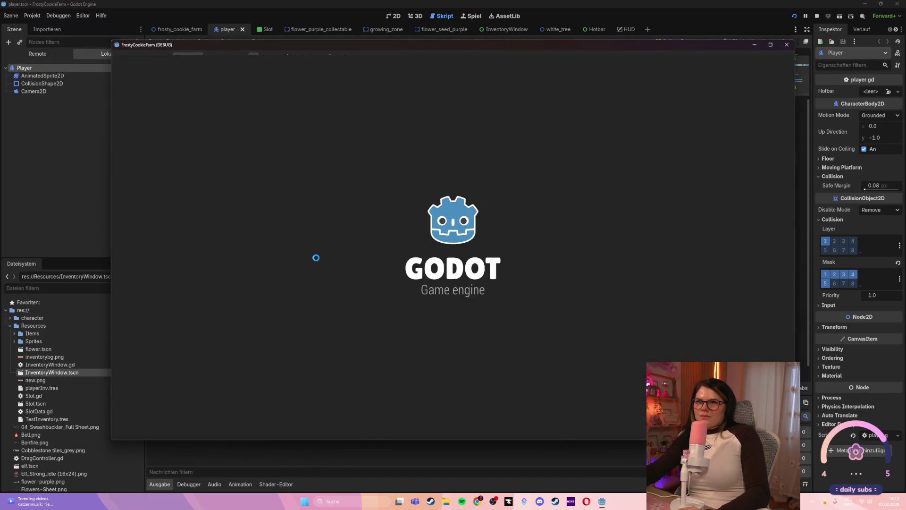
pyautogui.press('s')
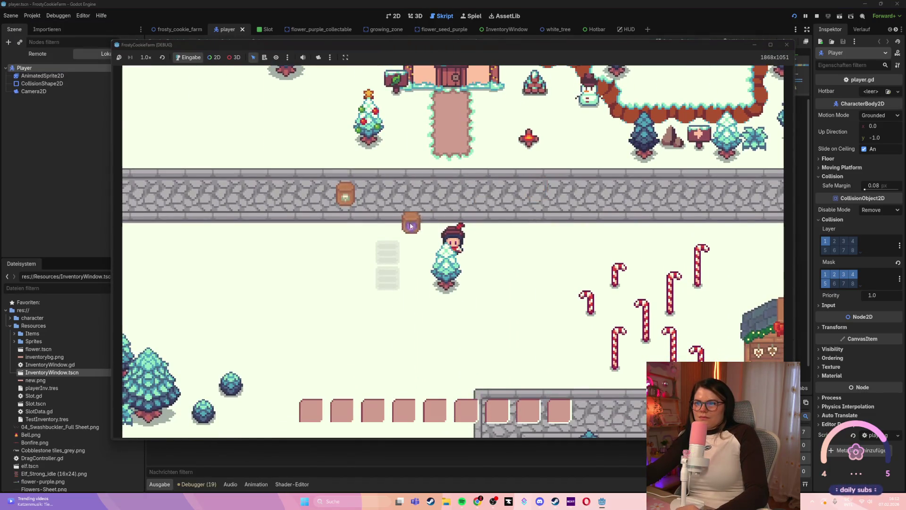
pyautogui.click(388, 256)
pyautogui.click(388, 282)
pyautogui.press('i')
pyautogui.press('i')
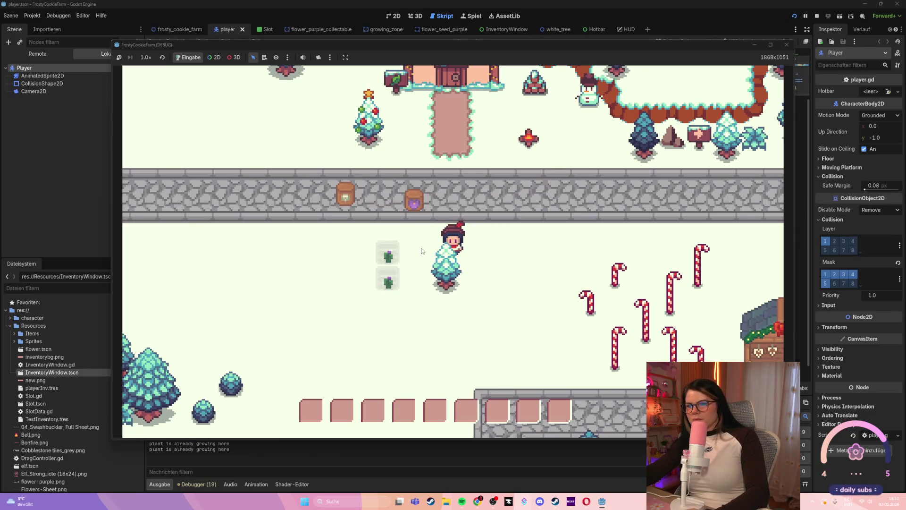
pyautogui.press('a')
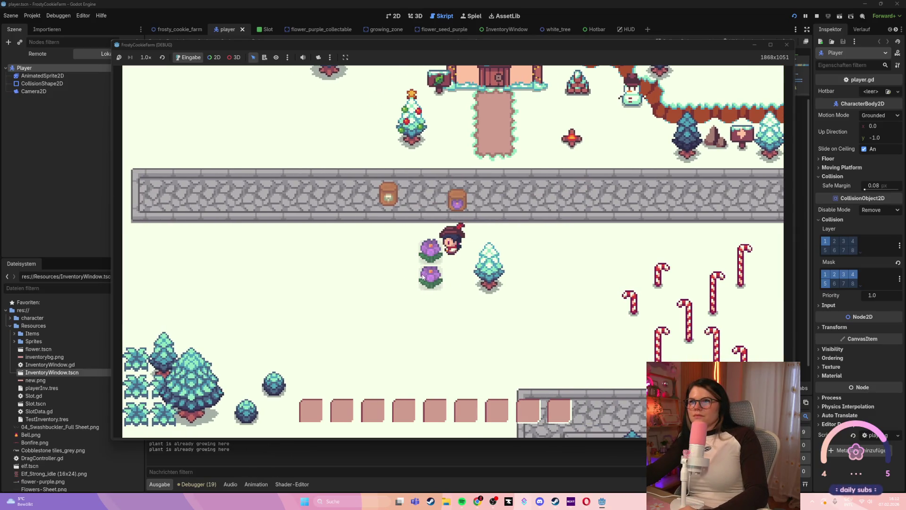
pyautogui.press('w')
pyautogui.click(466, 259)
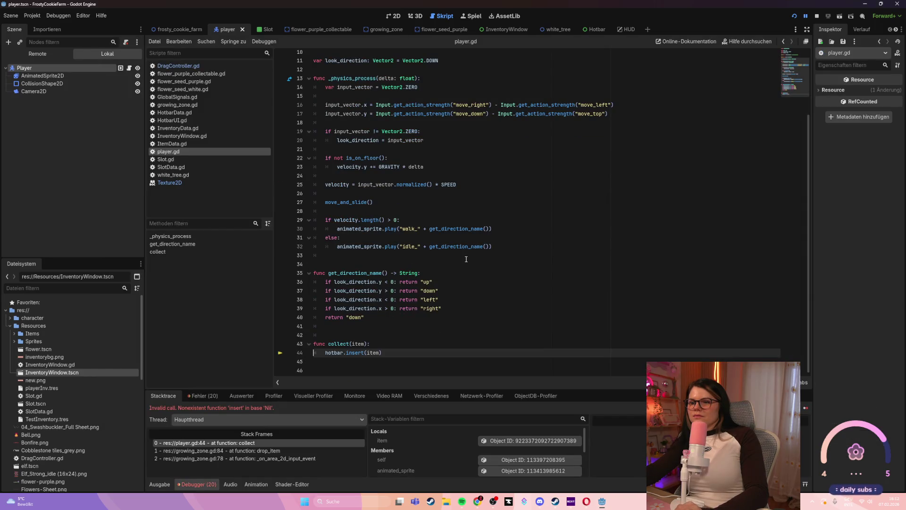
# - Save the scene and select the insert() function code in HotbarData.gd
pyautogui.click(466, 259)
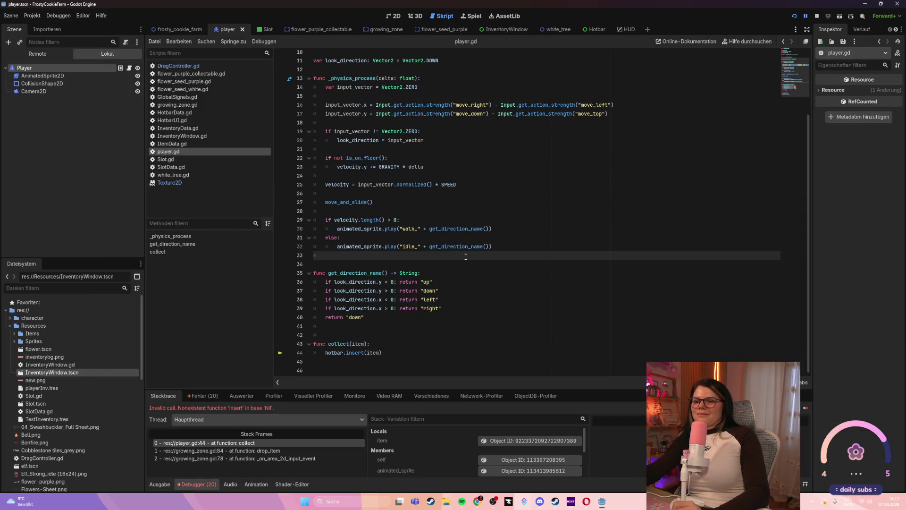
pyautogui.hotkey('ctrl', 's')
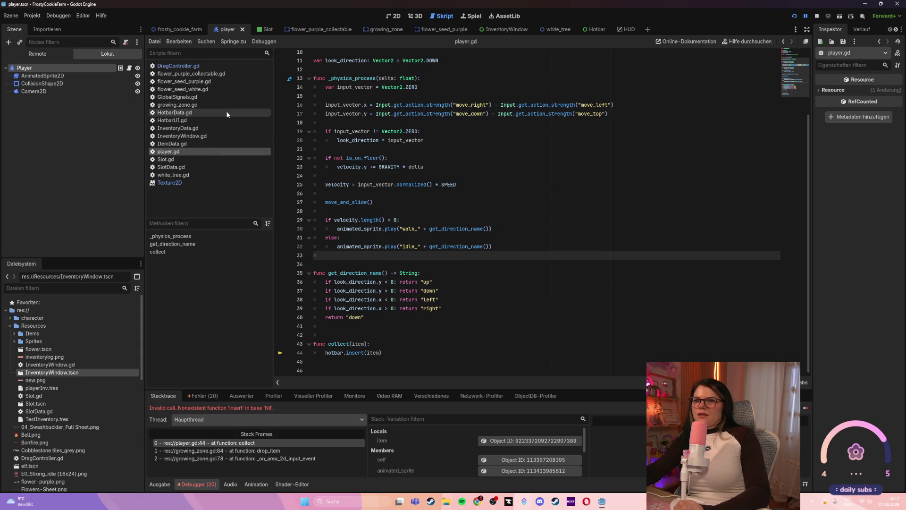
pyautogui.click(227, 114)
pyautogui.moveTo(366, 329)
pyautogui.mouseDown()
pyautogui.moveTo(298, 238)
pyautogui.moveTo(294, 199)
pyautogui.mouseUp()
pyautogui.hotkey('ctrl', 'c')
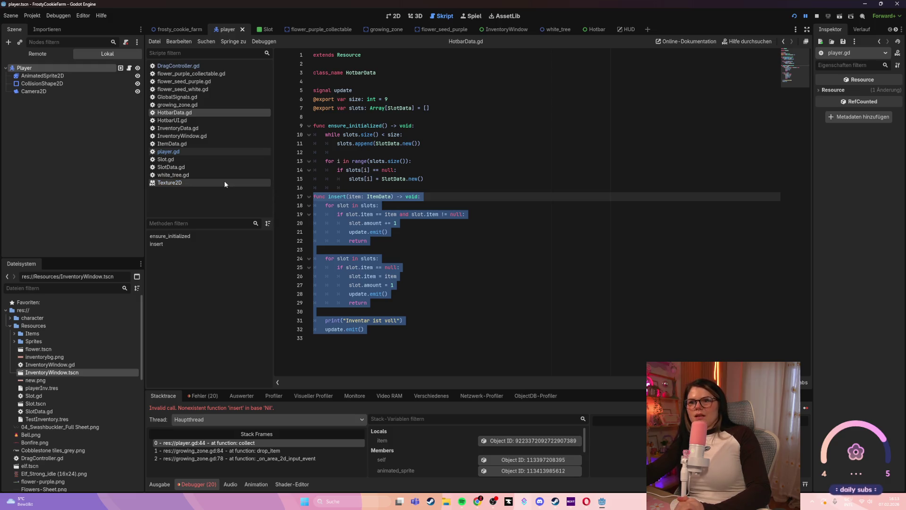
# - Paste insert() into InventoryWindow.gd, save, then undo the paste
pyautogui.click(206, 137)
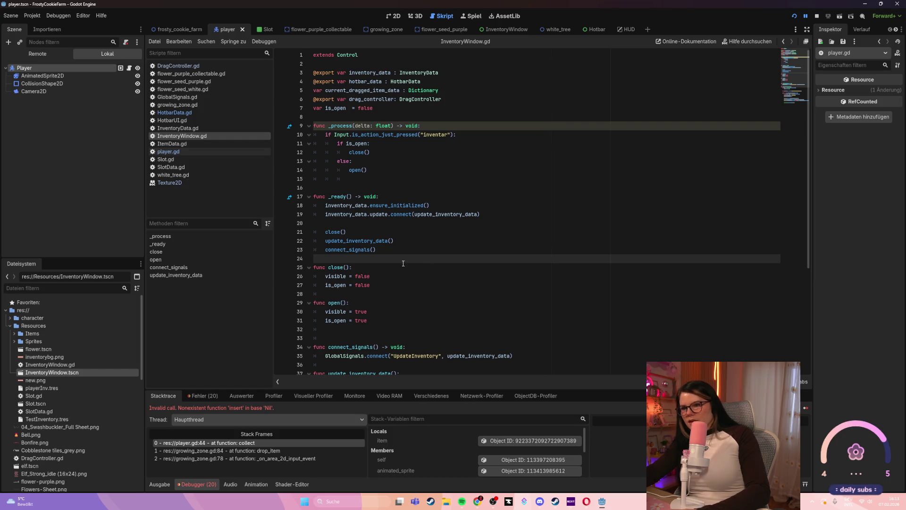
pyautogui.hotkey('ctrl', 'v')
pyautogui.hotkey('ctrl', 's')
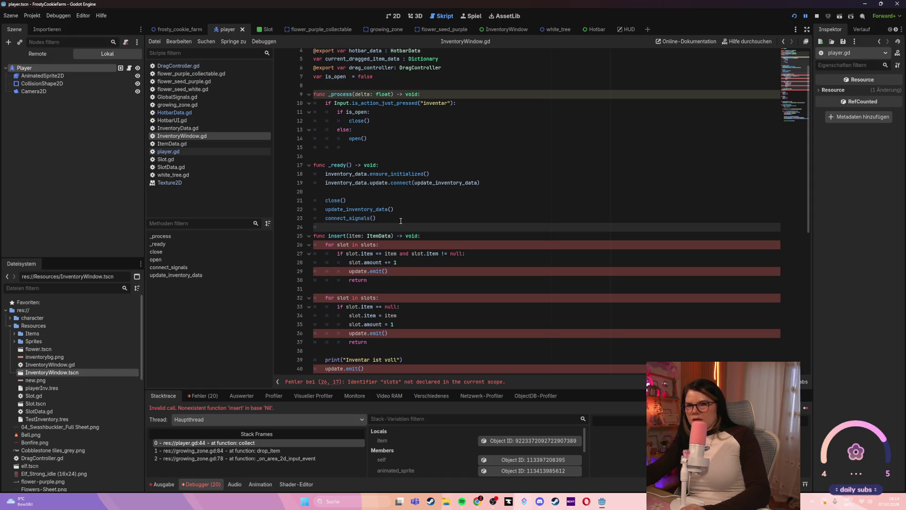
pyautogui.hotkey('ctrl', 'z')
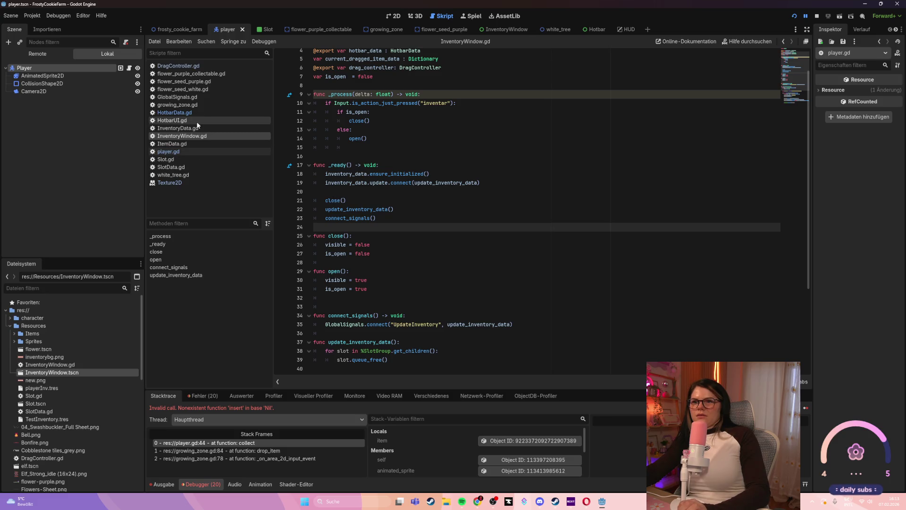
# - Paste the insert() function into InventoryData.gd below ensure_initialized
pyautogui.click(189, 128)
pyautogui.press('Return')
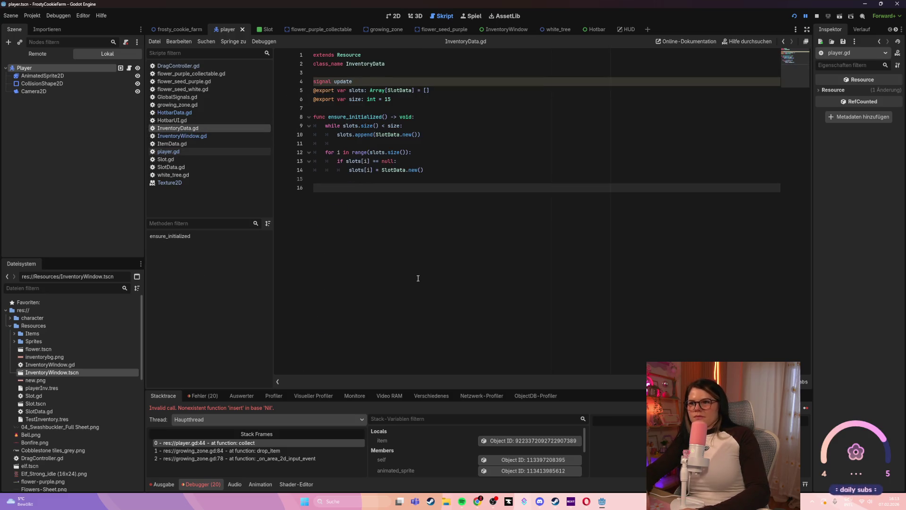
pyautogui.hotkey('ctrl', 'v')
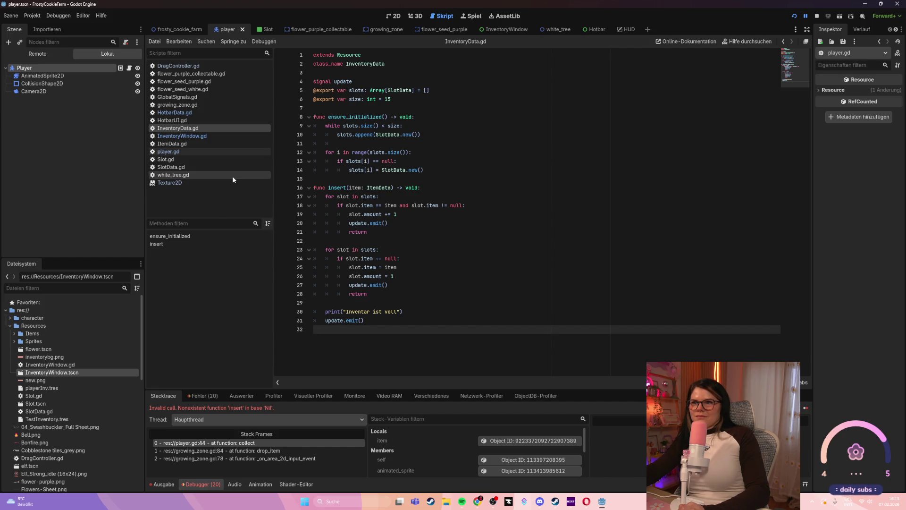
# - Remove the empty line above class_name in HotbarData.gd and run the game
pyautogui.click(195, 113)
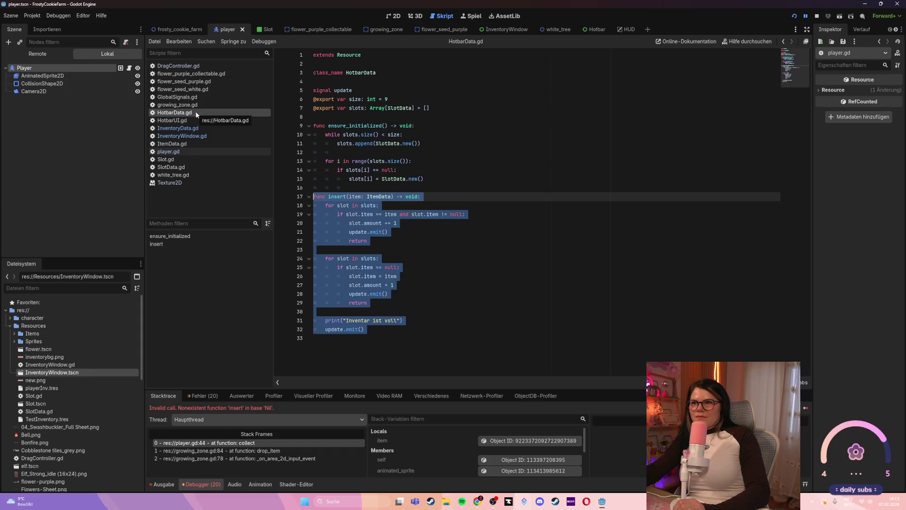
pyautogui.click(188, 131)
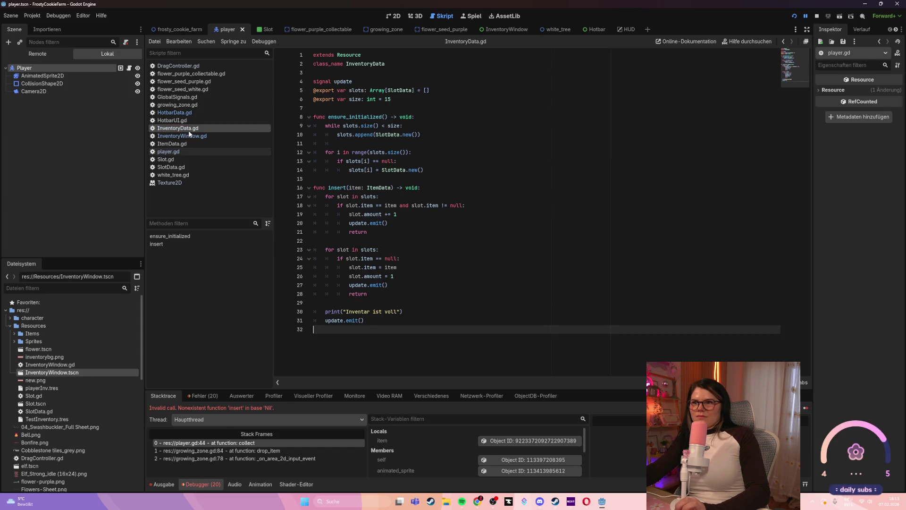
pyautogui.click(197, 111)
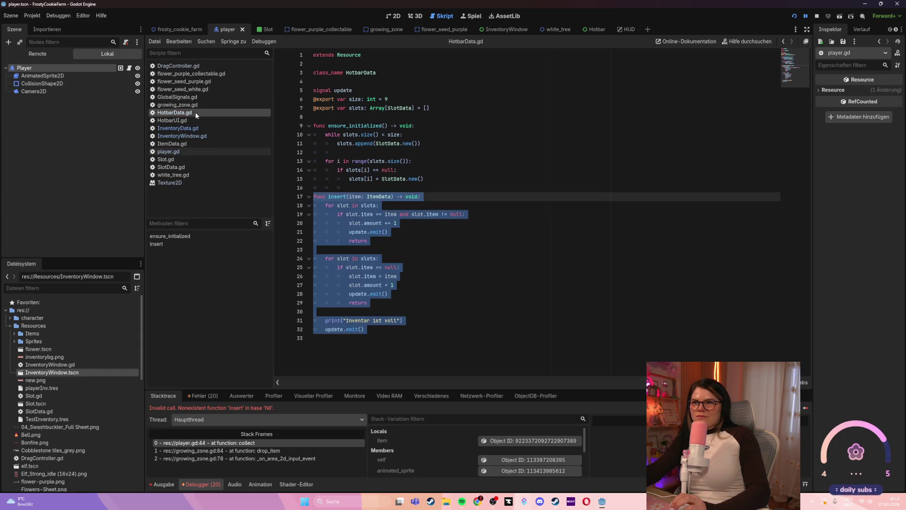
pyautogui.click(374, 62)
pyautogui.press('BackSpace')
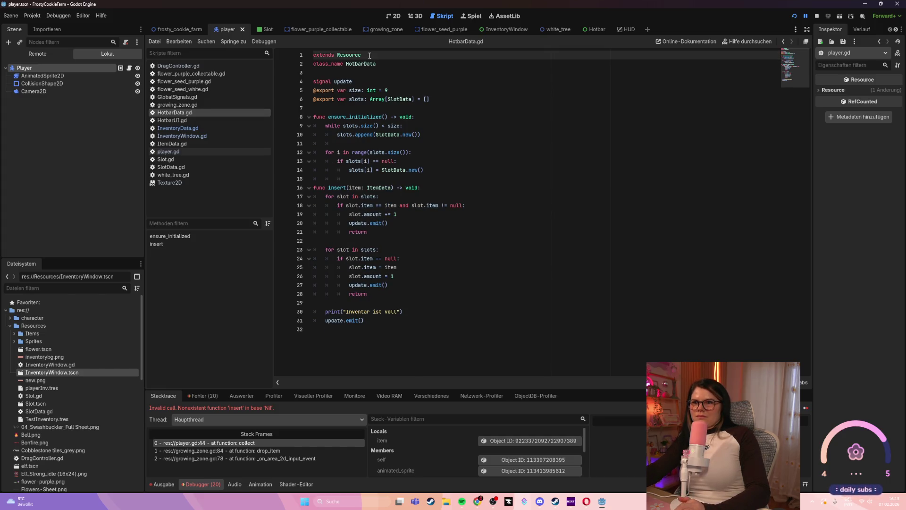
pyautogui.click(221, 128)
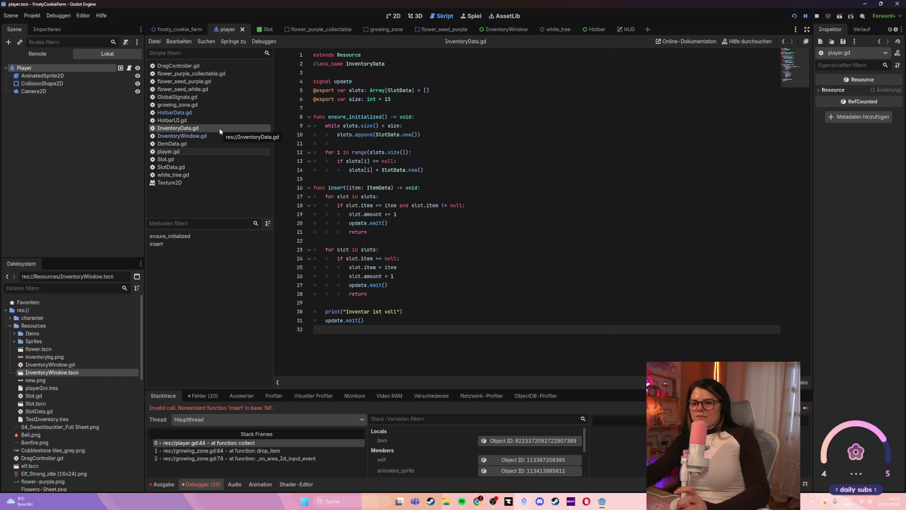
pyautogui.press('F5')
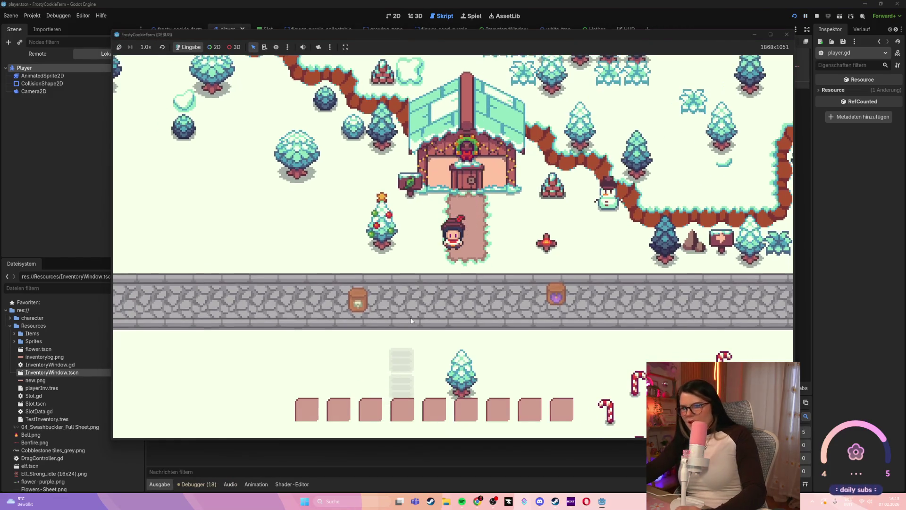
# - Carry the purple seed bag to the plots and harvest a flower, hitting the line 44 error
pyautogui.press('Down')
pyautogui.moveTo(493, 269)
pyautogui.mouseDown()
pyautogui.moveTo(489, 278)
pyautogui.moveTo(362, 295)
pyautogui.moveTo(455, 222)
pyautogui.mouseUp()
pyautogui.press('Left')
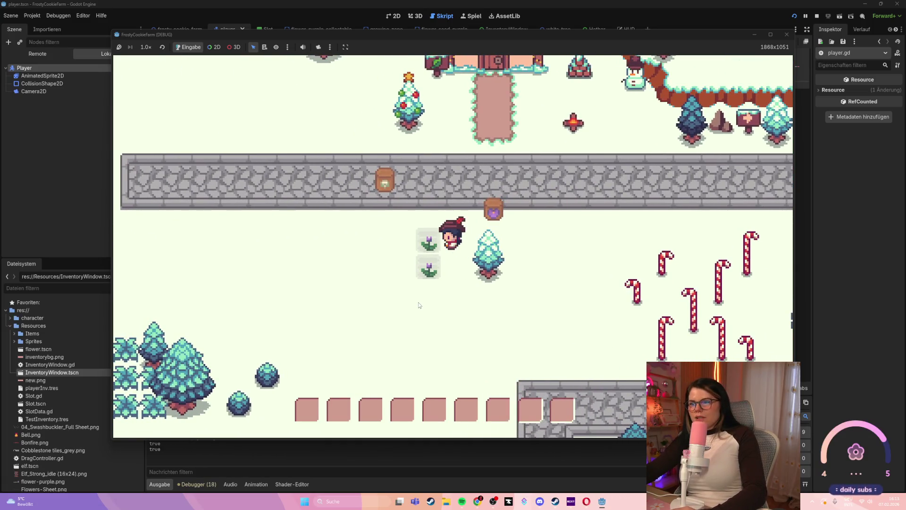
pyautogui.press('Up')
pyautogui.press('Down')
pyautogui.click(455, 233)
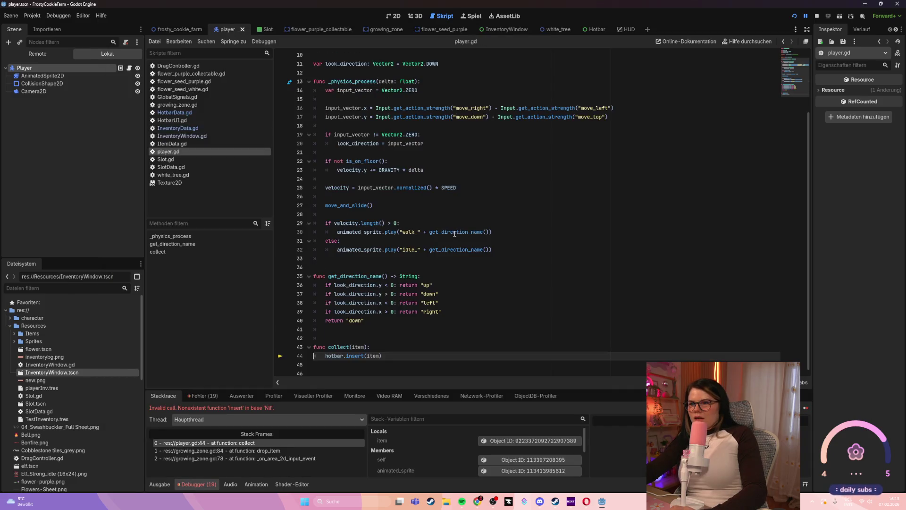
# - Scroll player.gd up to the hotbar export line
pyautogui.click(458, 333)
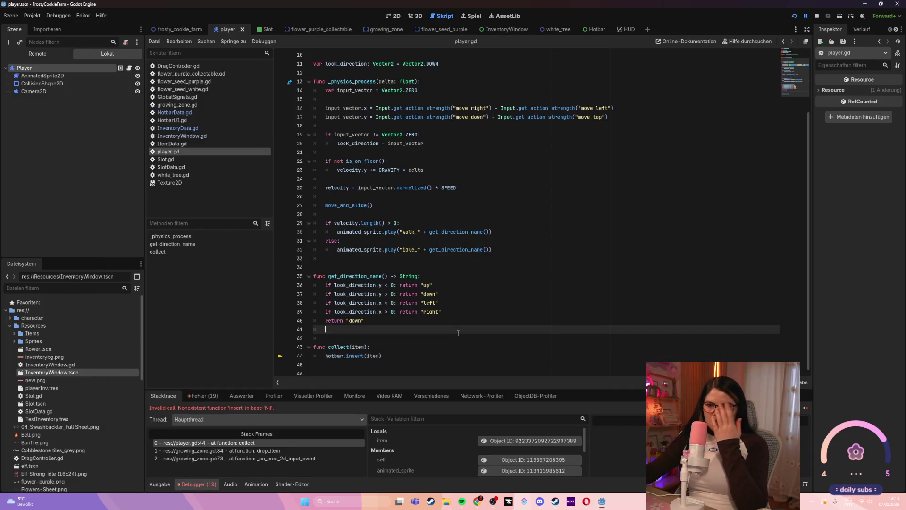
pyautogui.scroll(3, 377, 330)
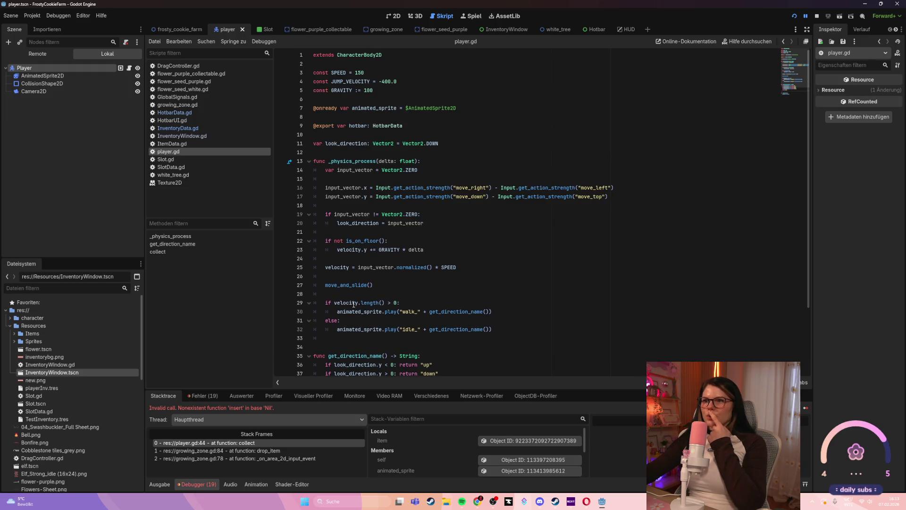
pyautogui.click(421, 124)
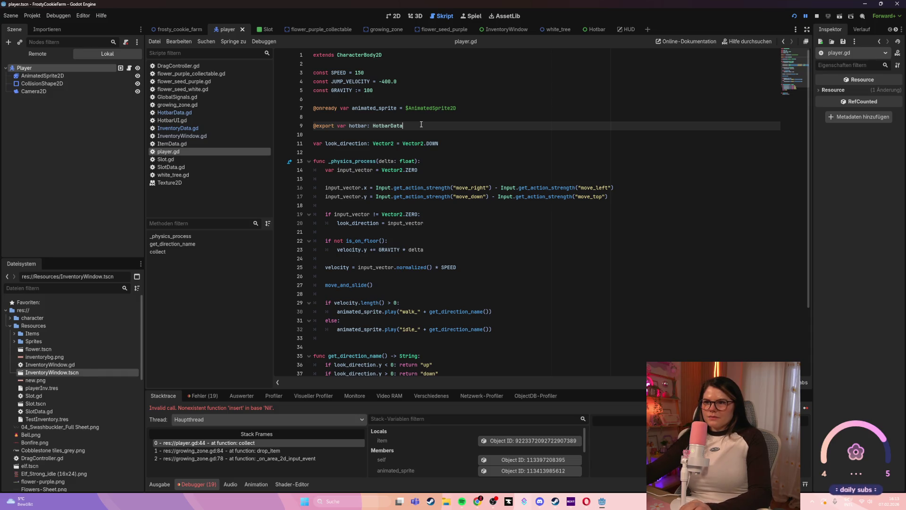
pyautogui.doubleClick(357, 125)
pyautogui.write('inv')
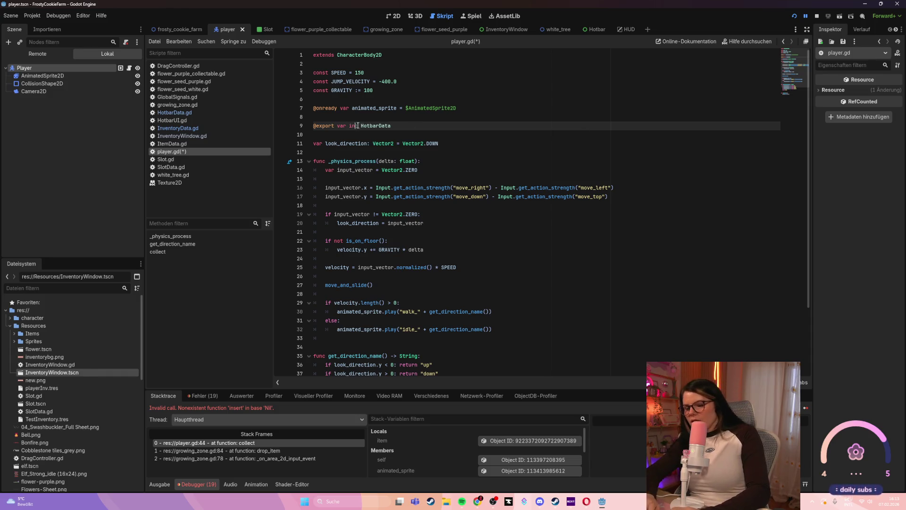
pyautogui.write('Inv')
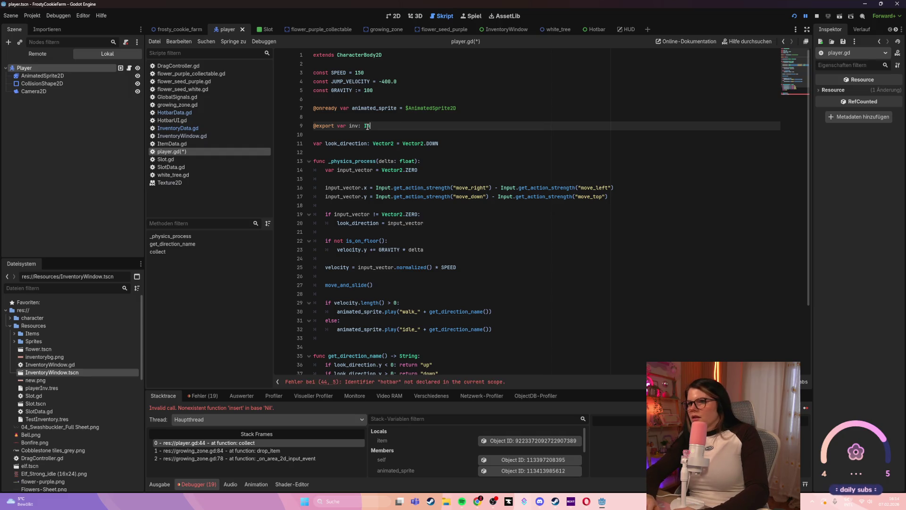
pyautogui.press('Return')
pyautogui.press('Return')
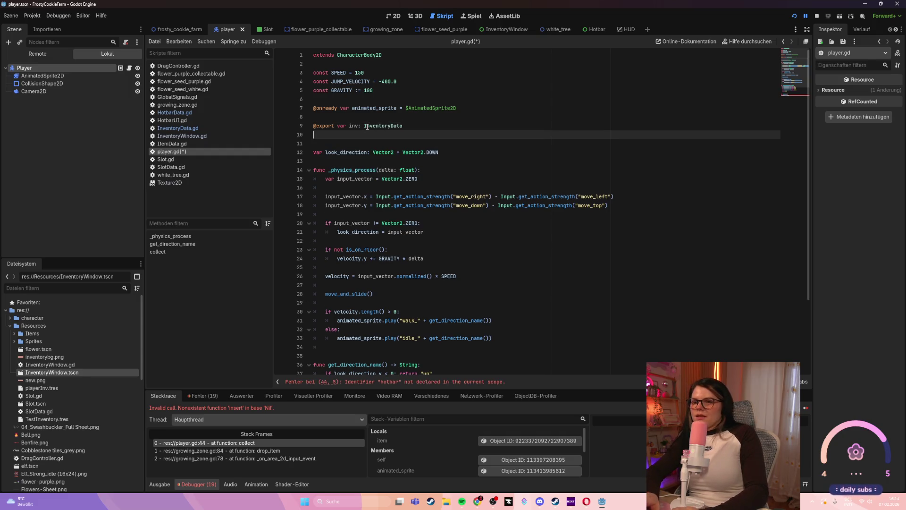
pyautogui.write('@ezpoer')
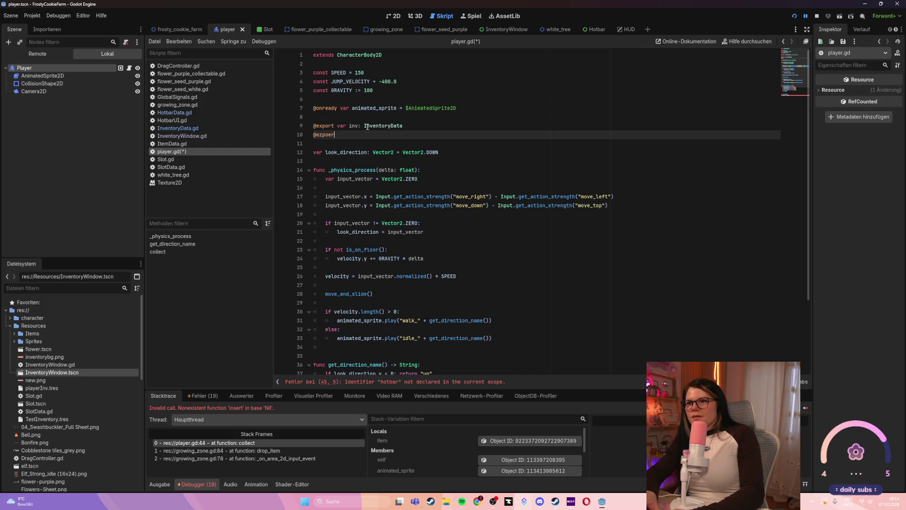
pyautogui.press('BackSpace')
pyautogui.press('BackSpace')
pyautogui.press('BackSpace')
pyautogui.write('xport v')
pyautogui.write('ar h')
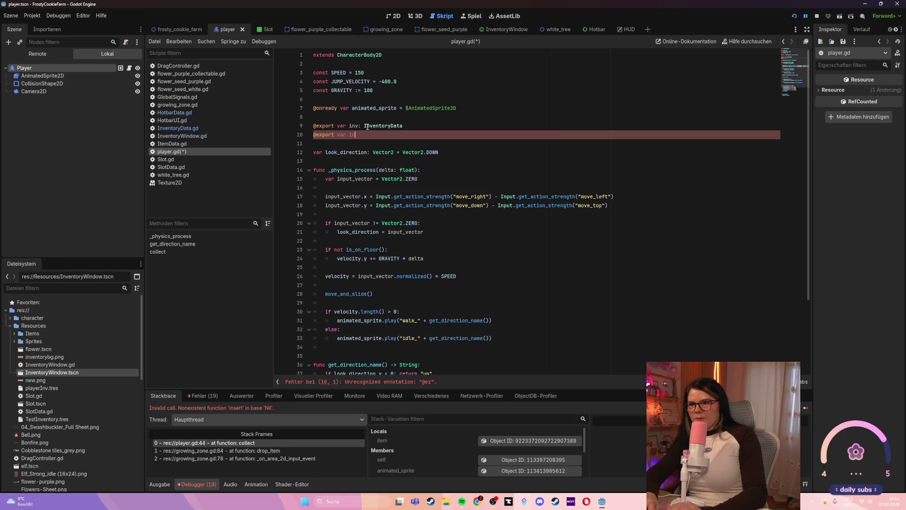
pyautogui.write('otbar:')
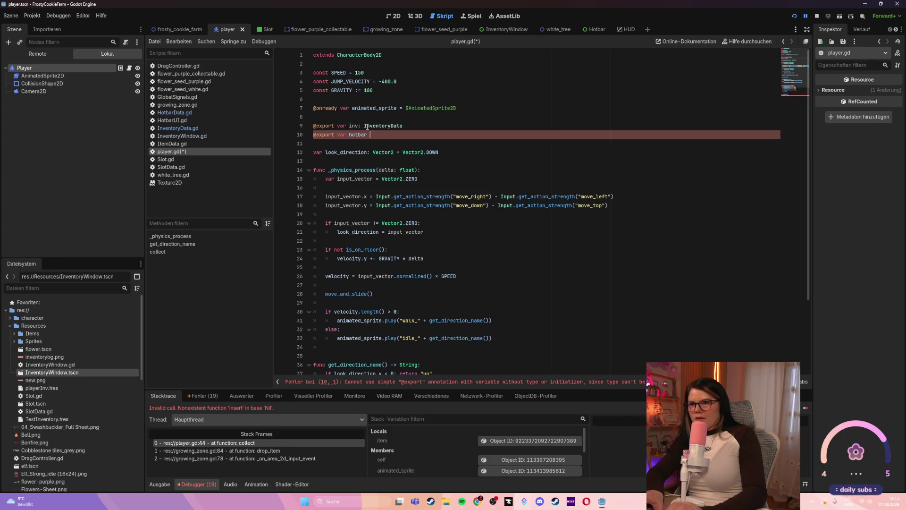
pyautogui.write(' Hotb')
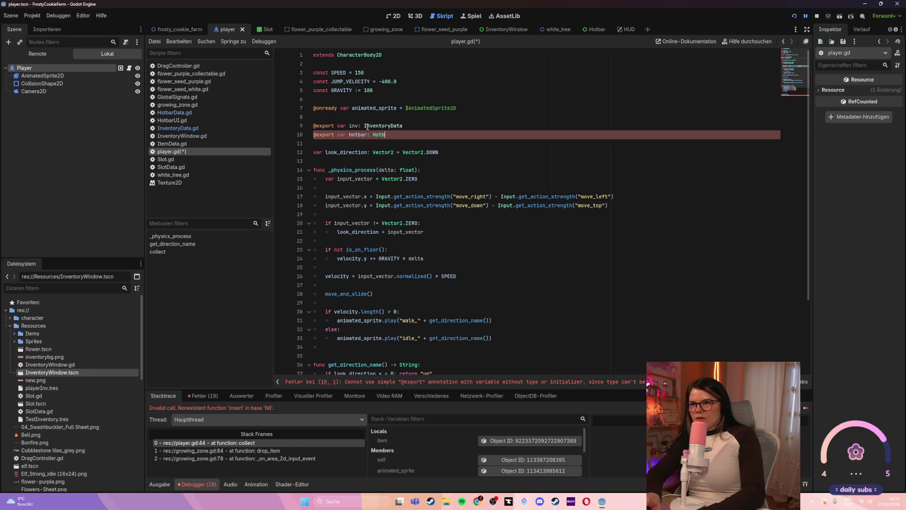
pyautogui.press('Down')
pyautogui.press('Return')
pyautogui.hotkey('ctrl', 's')
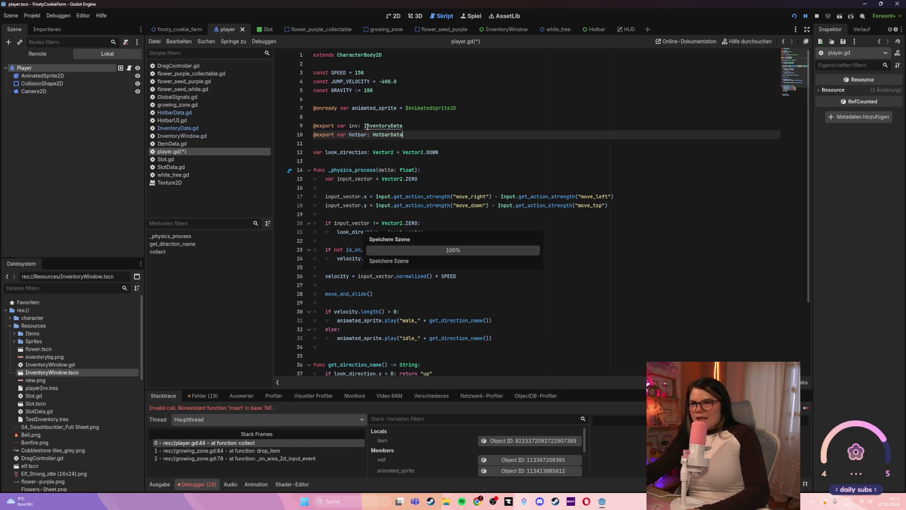
# - Add an inv.insert(item) line inside collect()
pyautogui.doubleClick(361, 134)
pyautogui.scroll(-3, 360, 134)
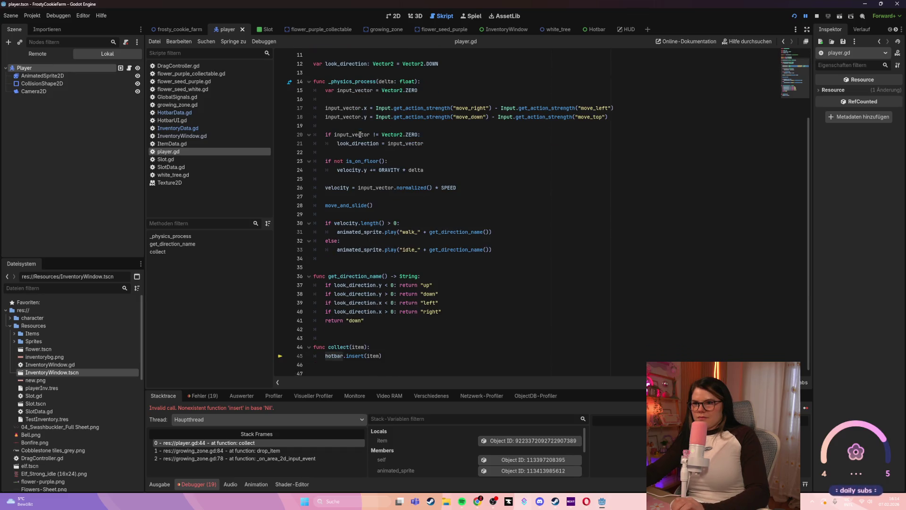
pyautogui.click(340, 361)
pyautogui.click(475, 347)
pyautogui.scroll(3, 476, 347)
pyautogui.scroll(-3, 479, 347)
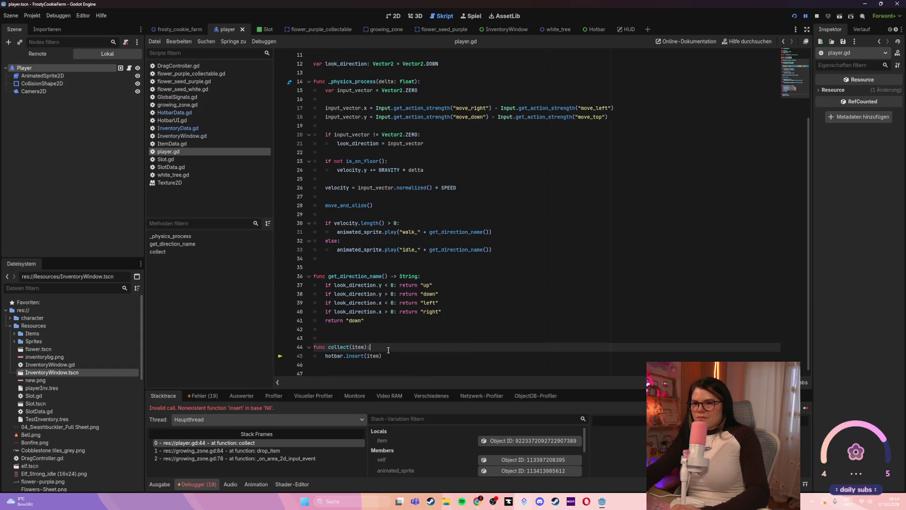
pyautogui.press('Return')
pyautogui.write('v.in')
pyautogui.press('Return')
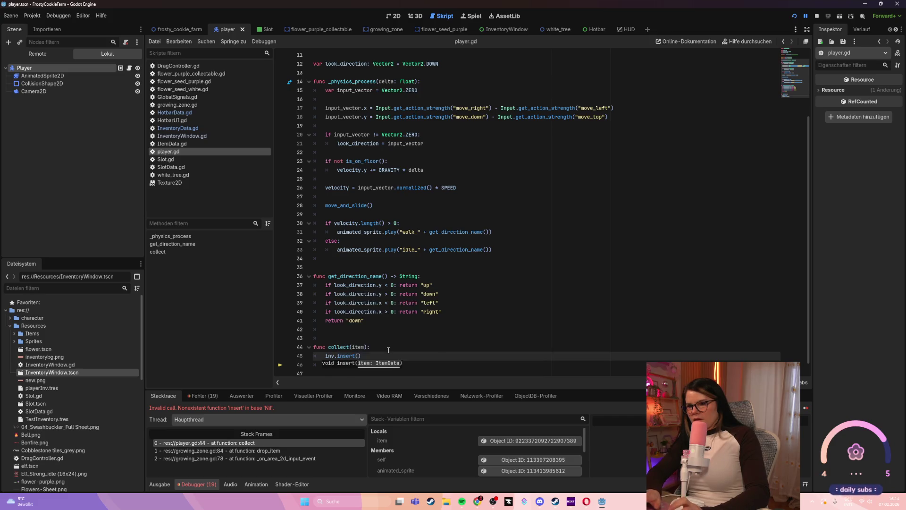
pyautogui.write('i')
pyautogui.press('BackSpace')
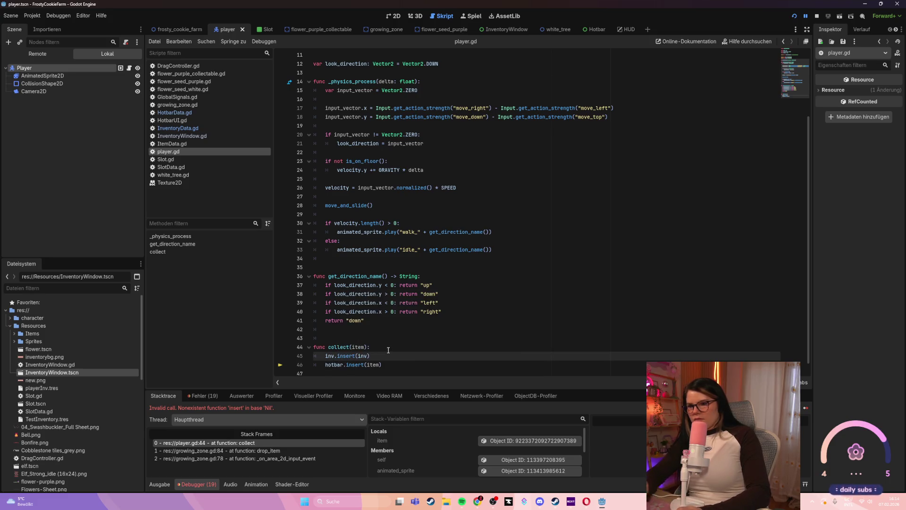
pyautogui.write('item')
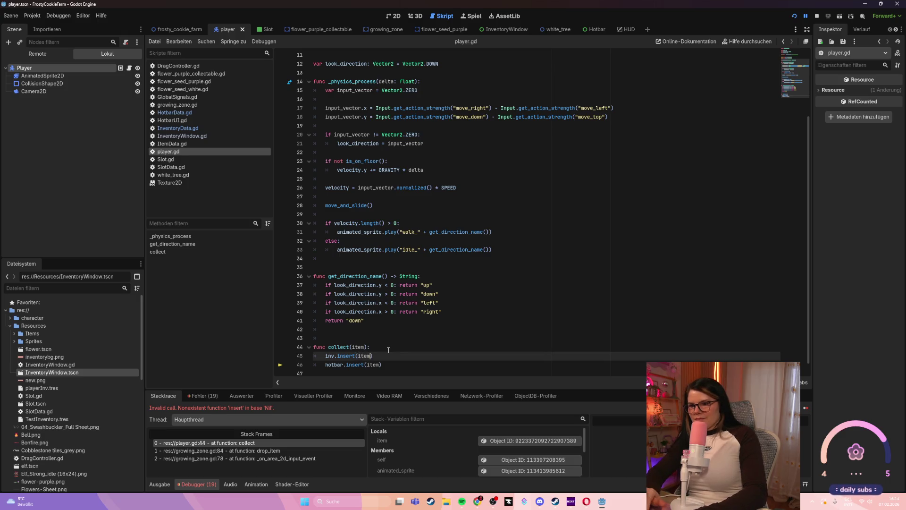
# - Delete the inv.insert(item) text and its empty line, then run the game
pyautogui.click(326, 356)
pyautogui.hotkey('shift', 'End')
pyautogui.press('BackSpace')
pyautogui.hotkey('ctrl', 'shift', 'k')
pyautogui.click(397, 358)
pyautogui.press('F5')
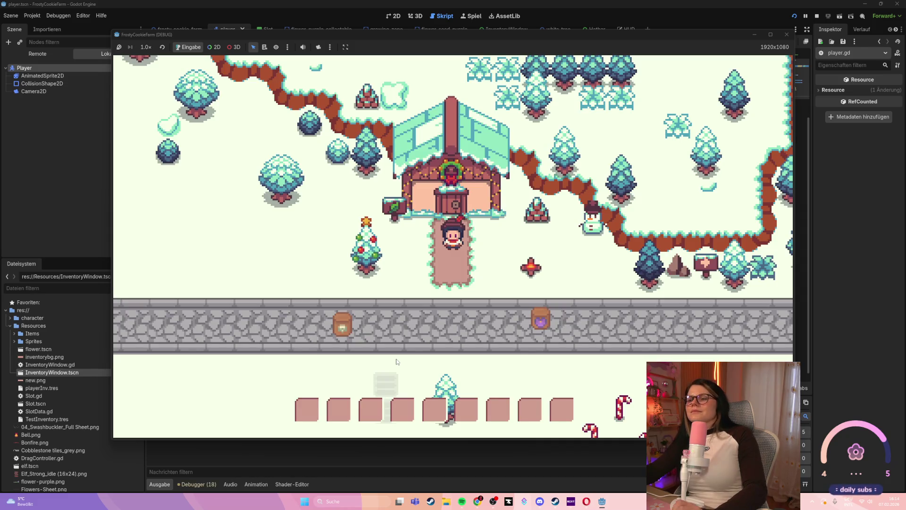
# - Plant the purple seeds, harvest a flower to hit the line 45 Nil error, and open HotbarData.gd
pyautogui.moveTo(396, 362)
pyautogui.mouseDown()
pyautogui.moveTo(415, 332)
pyautogui.moveTo(406, 327)
pyautogui.mouseUp()
pyautogui.press('a')
pyautogui.press('s')
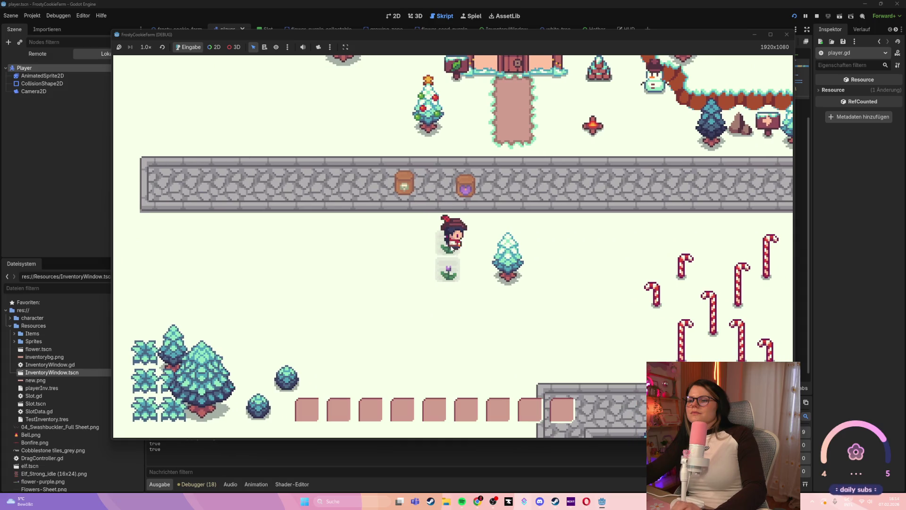
pyautogui.click(453, 247)
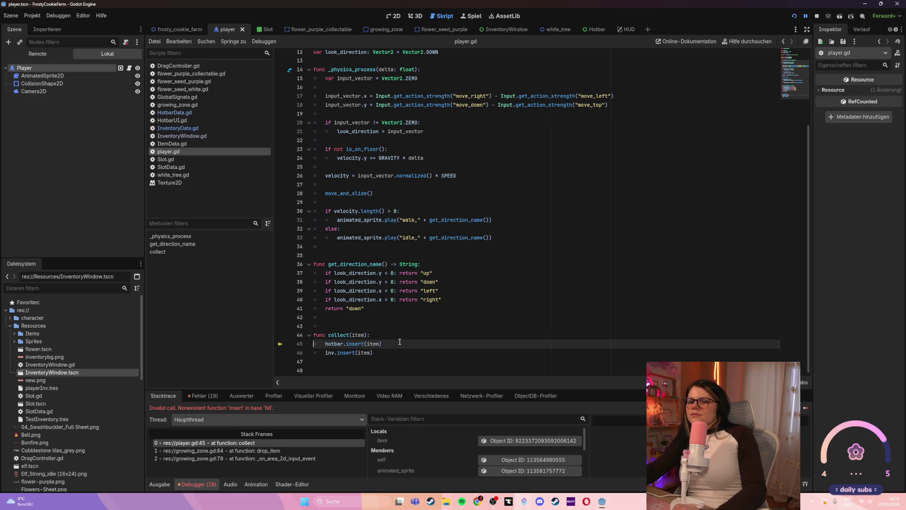
pyautogui.click(191, 112)
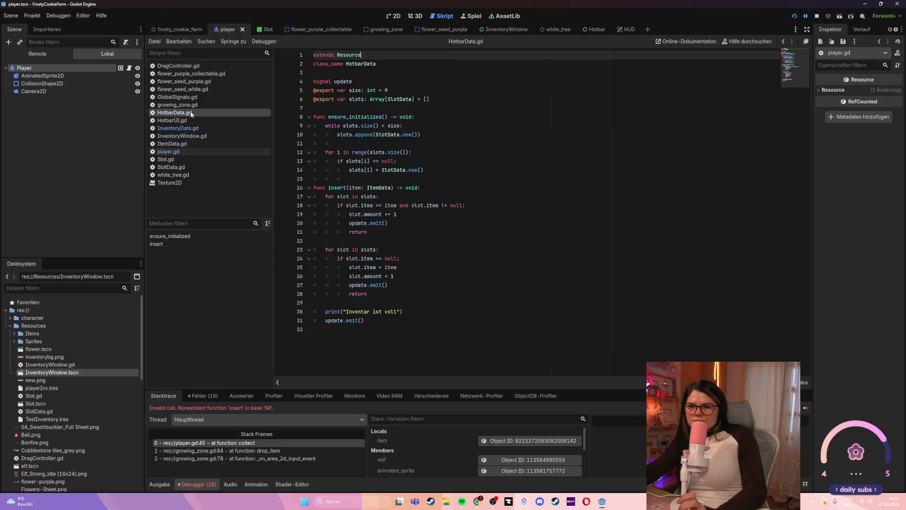
# - Rename HotbarData's insert function to insertHotbar on line 16 and save
pyautogui.doubleClick(336, 187)
pyautogui.press('Right')
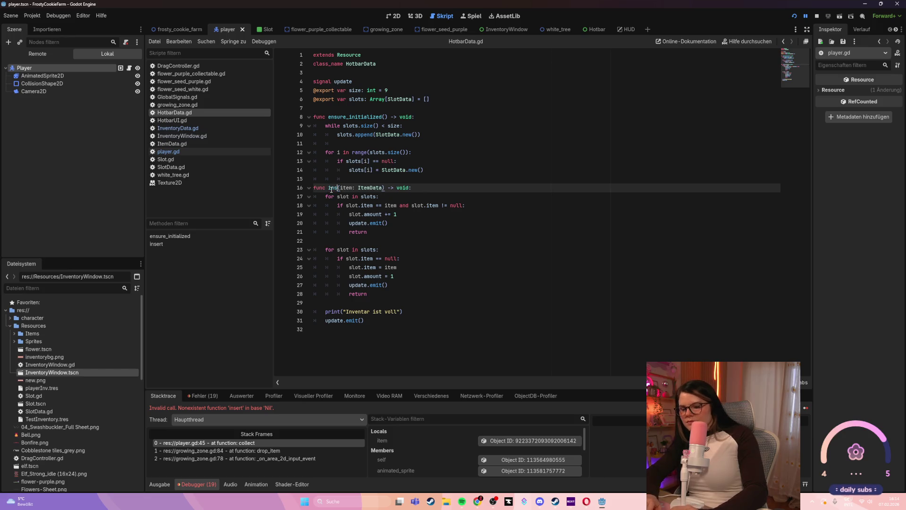
pyautogui.write('Hotbar')
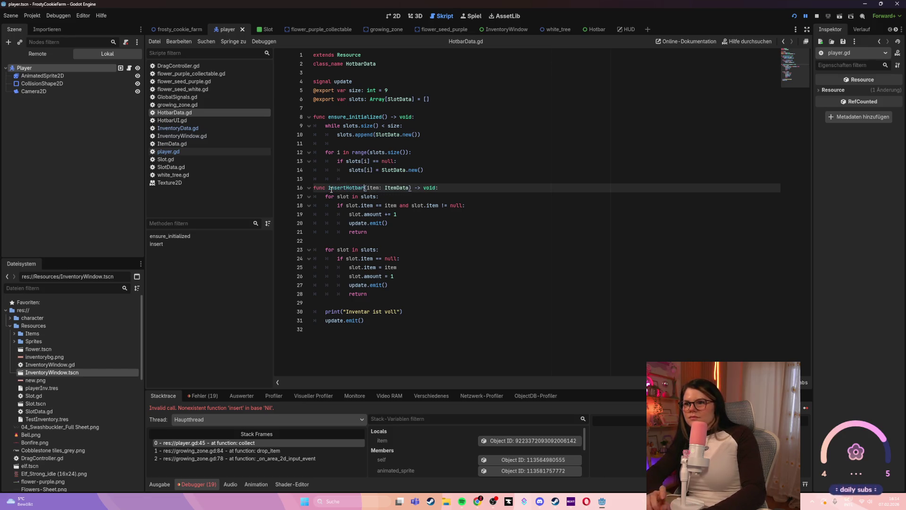
pyautogui.doubleClick(344, 188)
pyautogui.hotkey('ctrl', 'c')
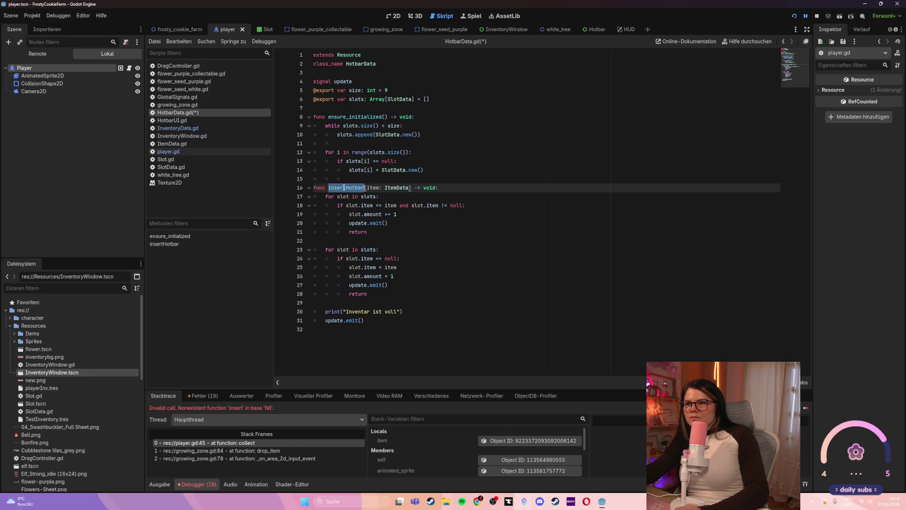
pyautogui.hotkey('ctrl', 's')
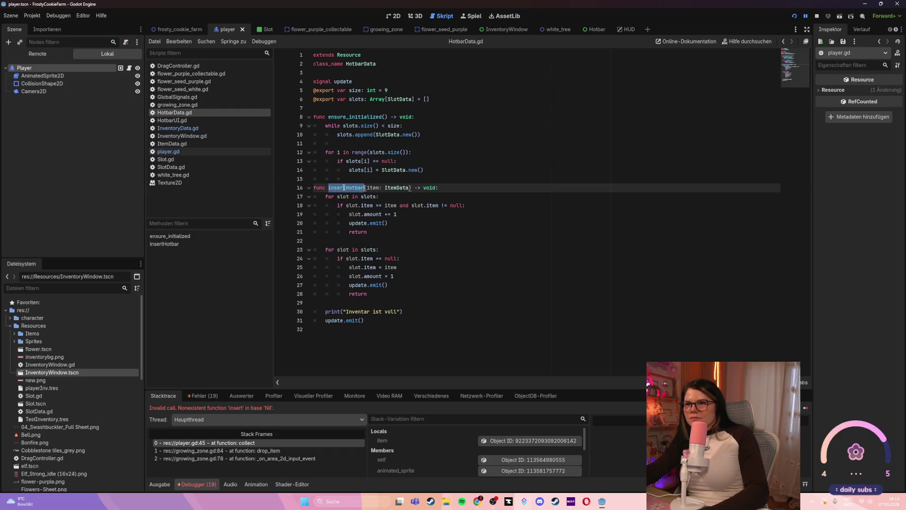
# - Make collect() call hotbar.insertHotbar(item), remove the inv.insert line, and run the game
pyautogui.click(208, 154)
pyautogui.doubleClick(353, 347)
pyautogui.hotkey('ctrl', 'v')
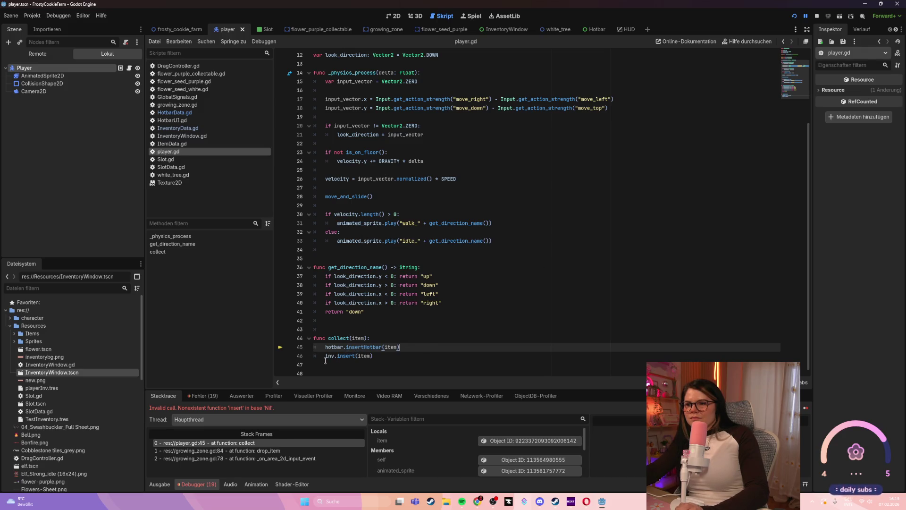
pyautogui.click(325, 357)
pyautogui.write('//')
pyautogui.hotkey('ctrl', 'shift', 'k')
pyautogui.press('F5')
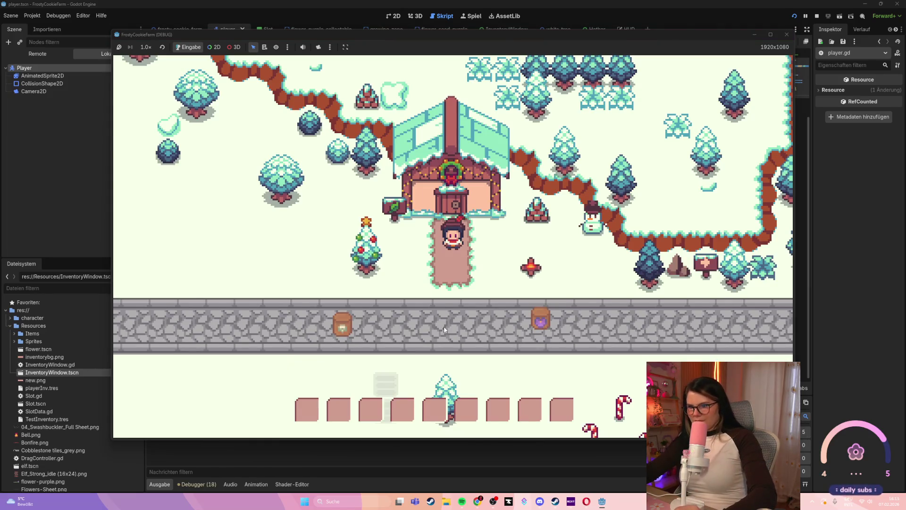
# - Move the purple bag aside, walk to the flowers and collect one
pyautogui.press('Down')
pyautogui.moveTo(540, 253)
pyautogui.mouseDown()
pyautogui.moveTo(411, 307)
pyautogui.moveTo(407, 290)
pyautogui.mouseUp()
pyautogui.press('Left')
pyautogui.press('Down')
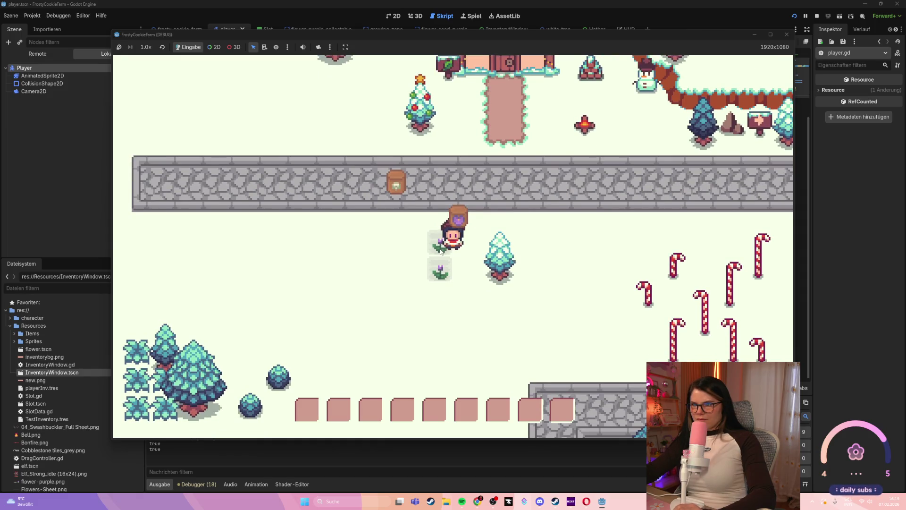
pyautogui.click(440, 252)
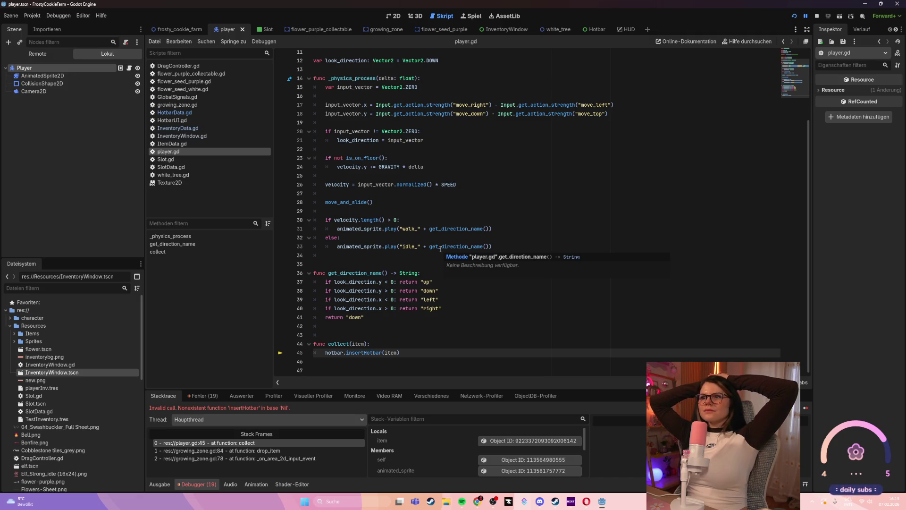
# - Compare InventoryData.gd with HotbarData.gd, retype insertHotbar on line 16, and return to player.gd
pyautogui.scroll(3, 398, 177)
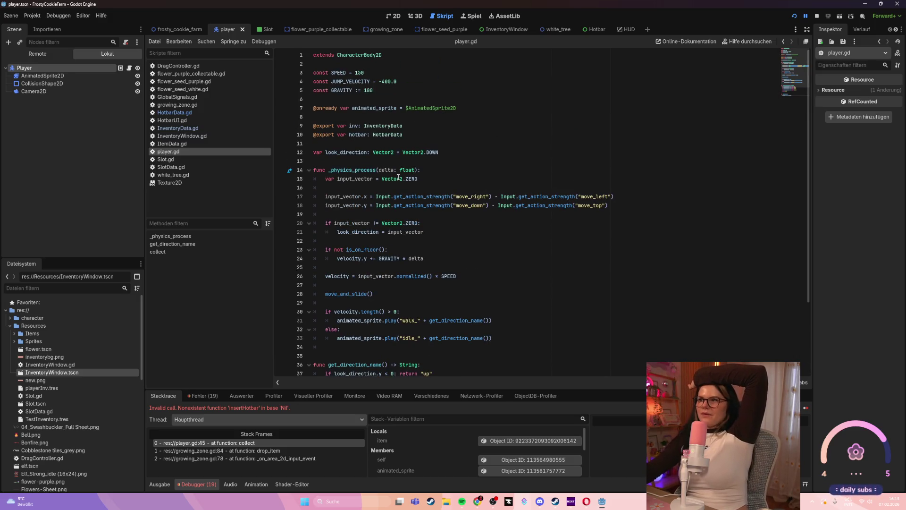
pyautogui.click(198, 134)
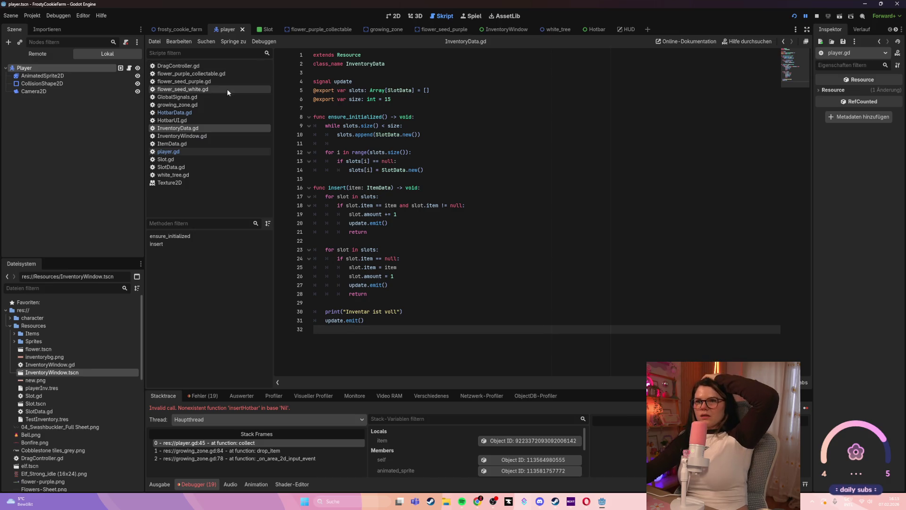
pyautogui.click(196, 113)
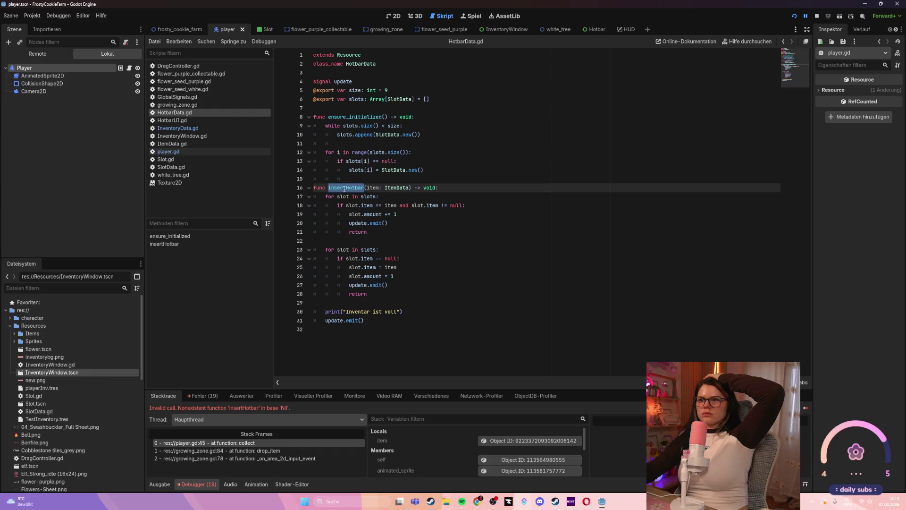
pyautogui.write('insertHotbar')
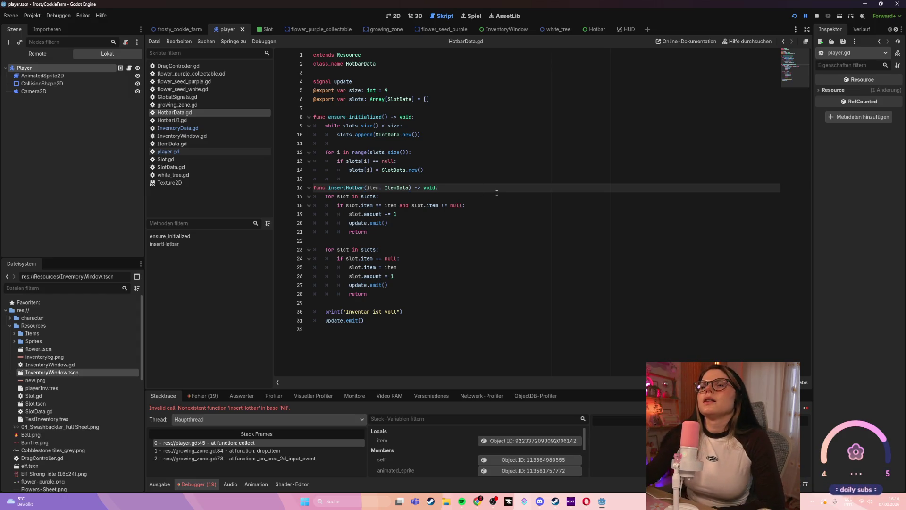
pyautogui.click(234, 151)
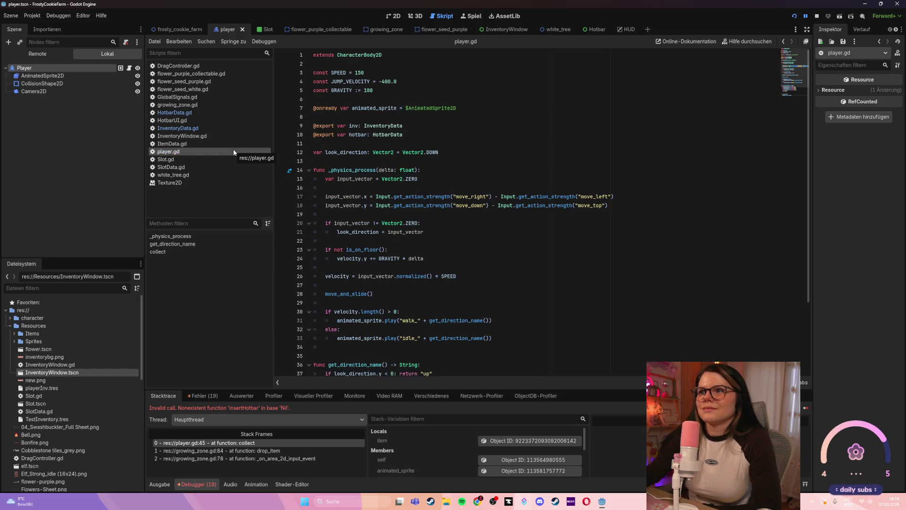
pyautogui.click(503, 124)
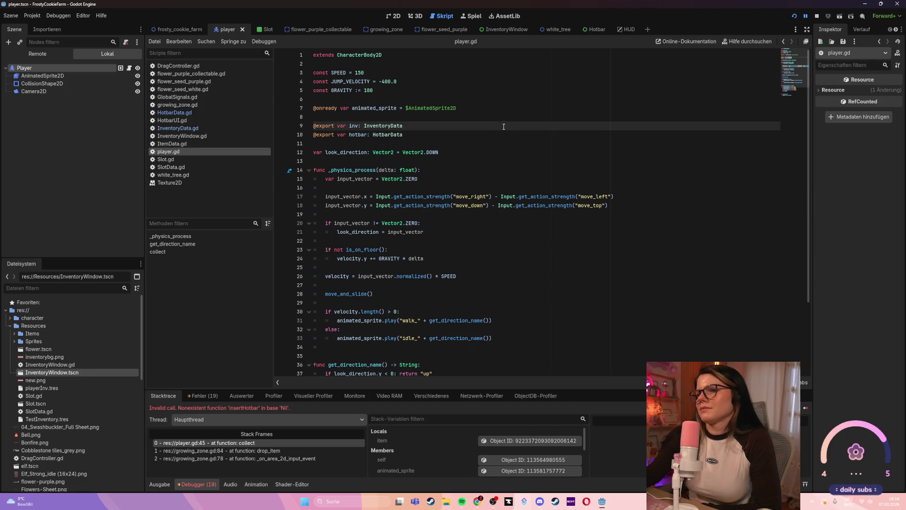
pyautogui.click(505, 137)
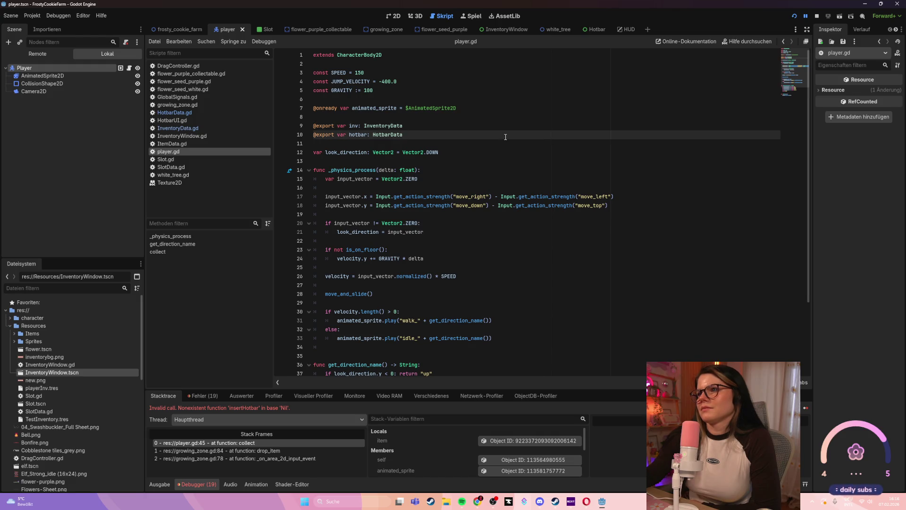
pyautogui.scroll(-3, 505, 137)
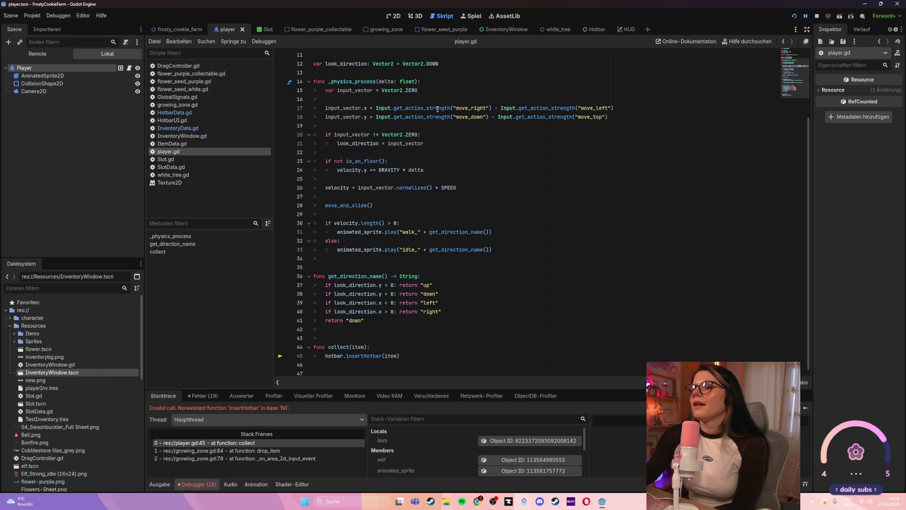
pyautogui.moveTo(438, 109)
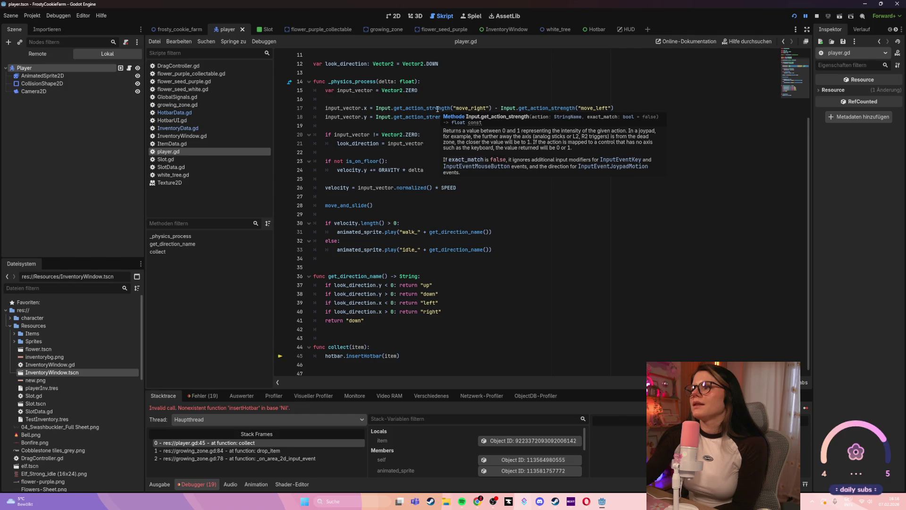
pyautogui.click(185, 113)
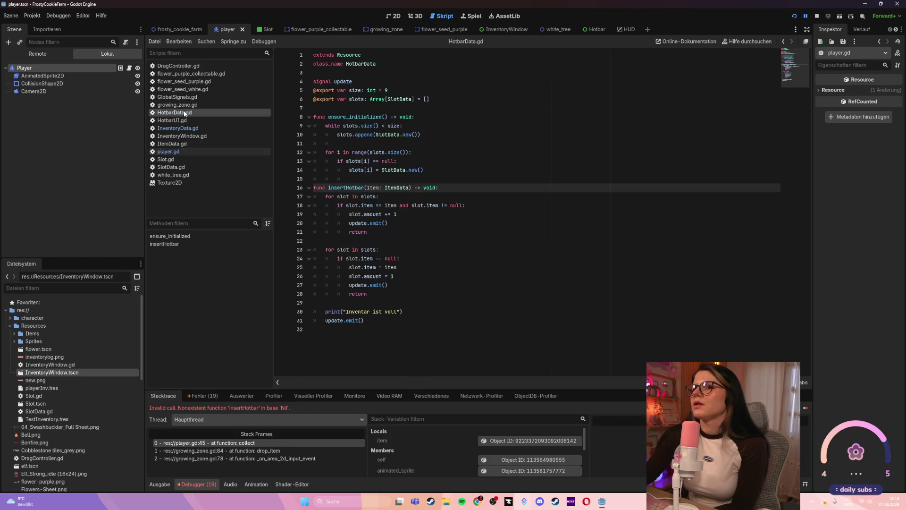
pyautogui.click(183, 97)
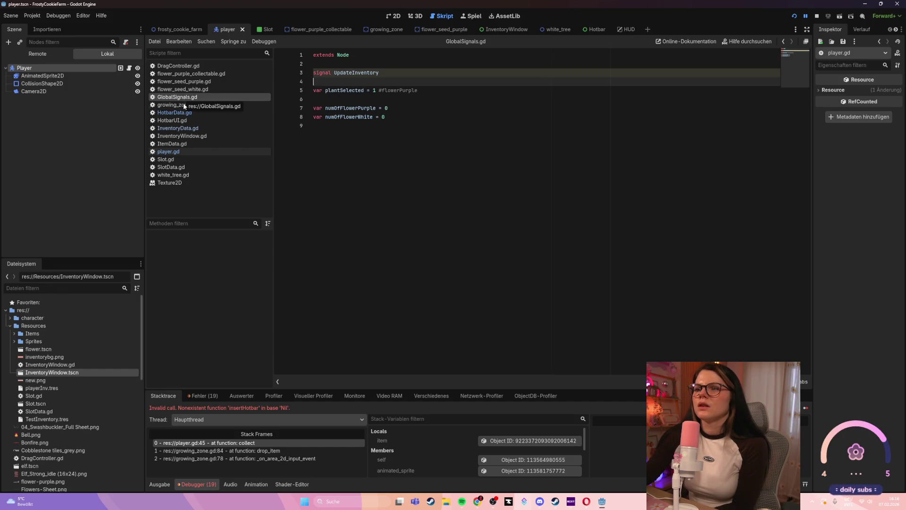
pyautogui.click(183, 104)
pyautogui.click(187, 114)
pyautogui.click(184, 104)
pyautogui.scroll(10, 447, 183)
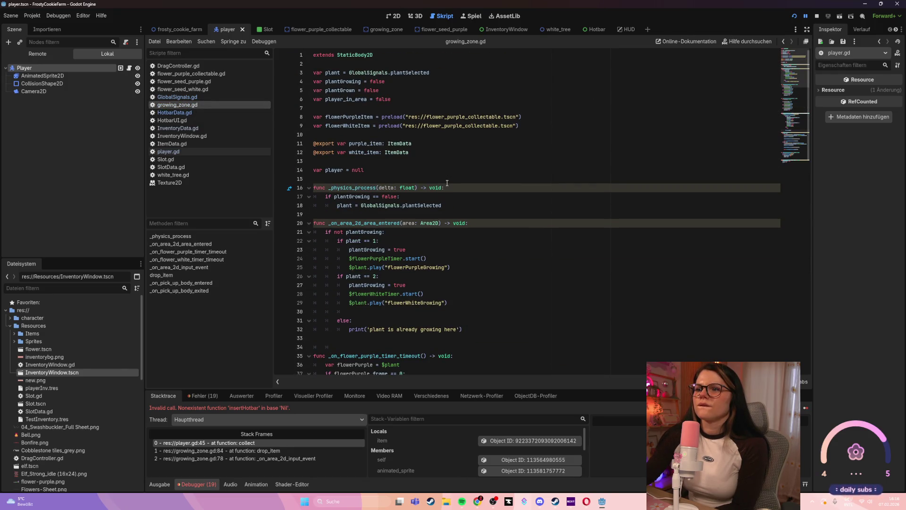
pyautogui.doubleClick(397, 152)
pyautogui.doubleClick(393, 143)
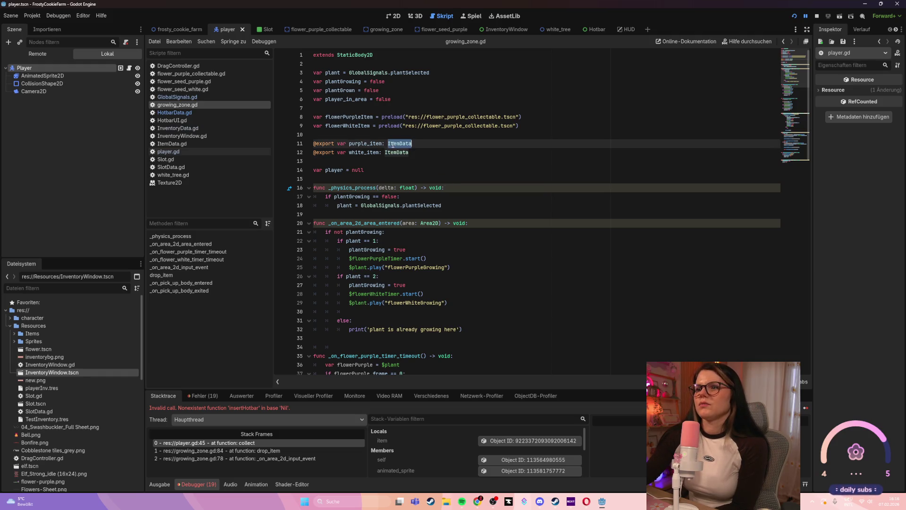
pyautogui.click(191, 115)
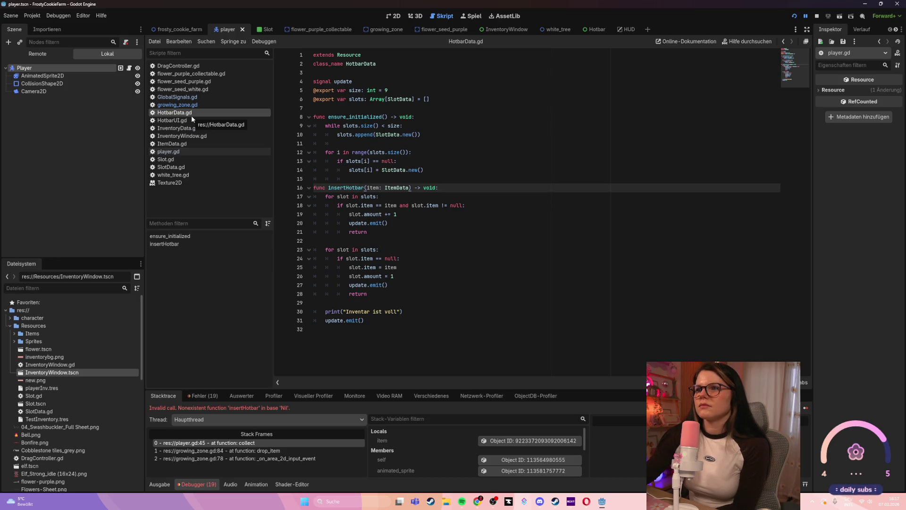
pyautogui.doubleClick(360, 65)
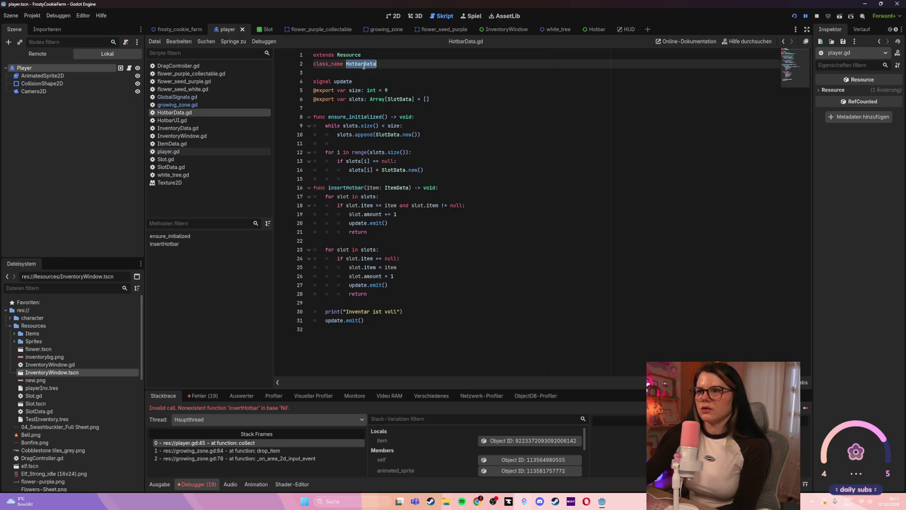
pyautogui.click(188, 152)
pyautogui.scroll(5, 426, 115)
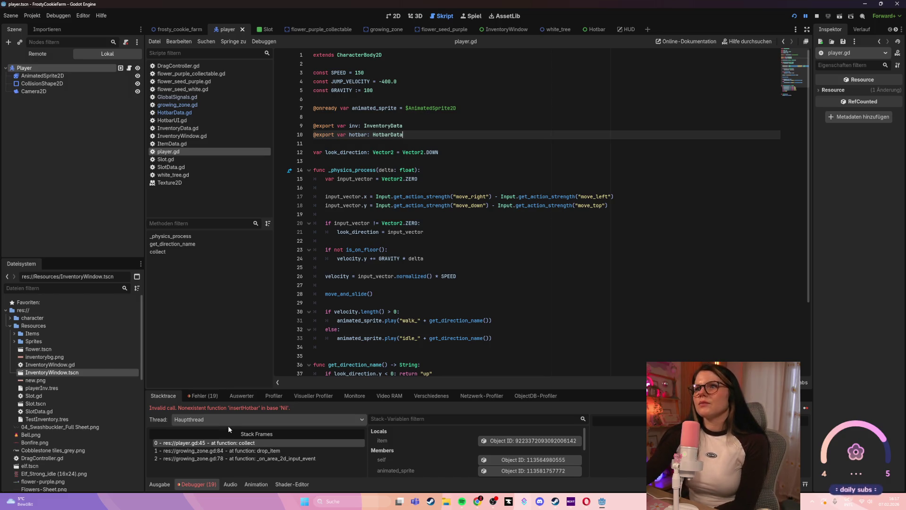
pyautogui.moveTo(178, 407); pyautogui.dragTo(296, 408)
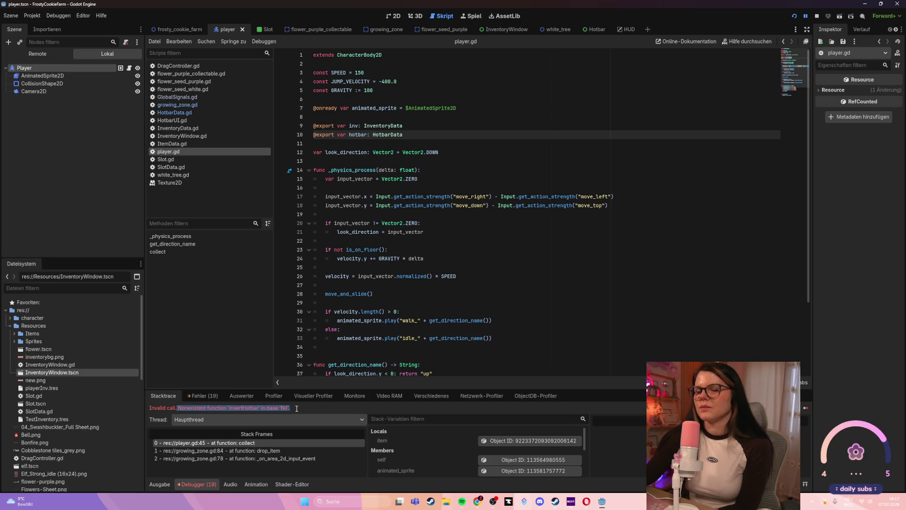
pyautogui.click(461, 185)
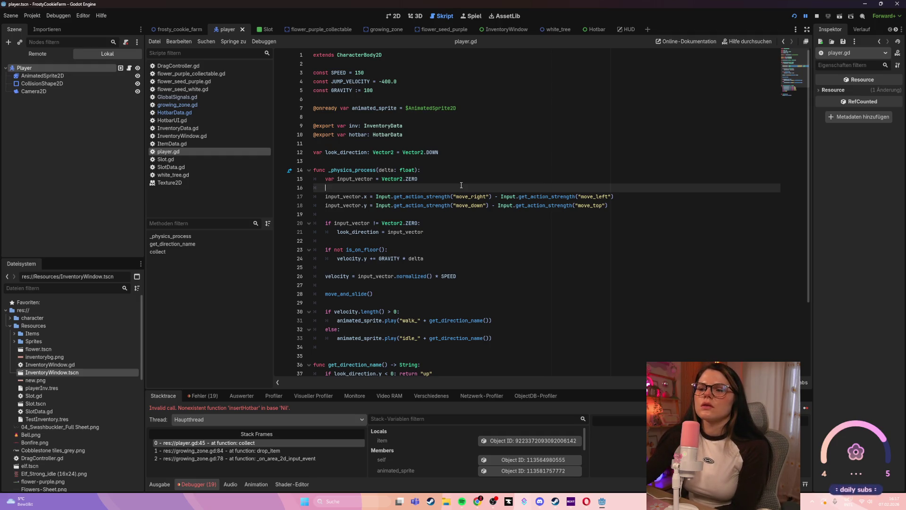
pyautogui.click(359, 135)
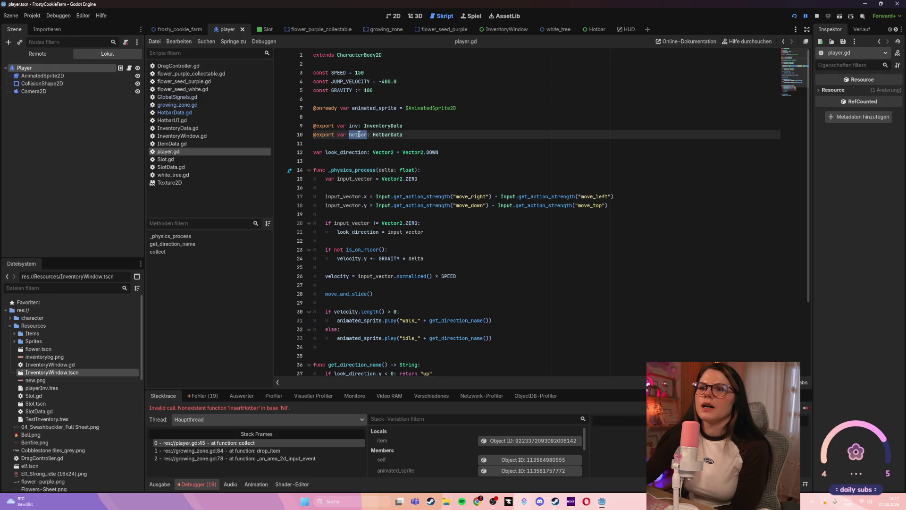
pyautogui.doubleClick(388, 135)
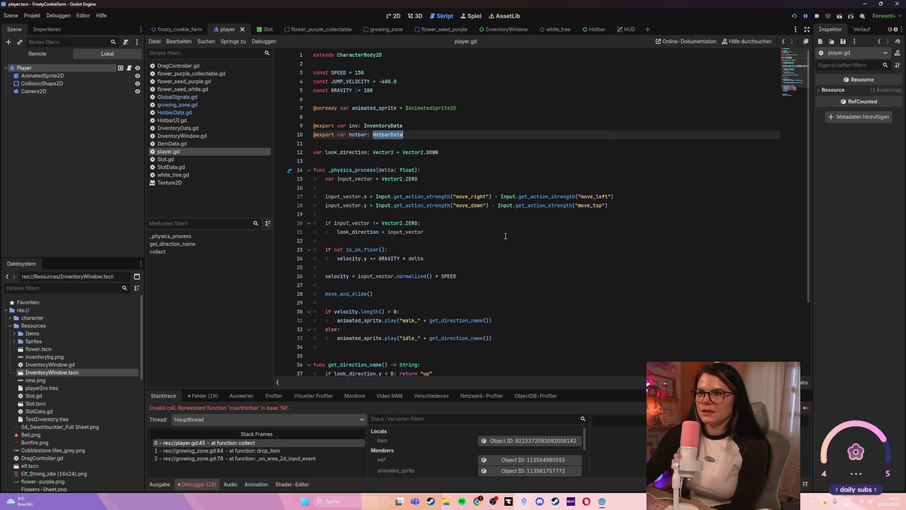
pyautogui.scroll(-3, 506, 236)
pyautogui.doubleClick(339, 347)
pyautogui.doubleClick(337, 356)
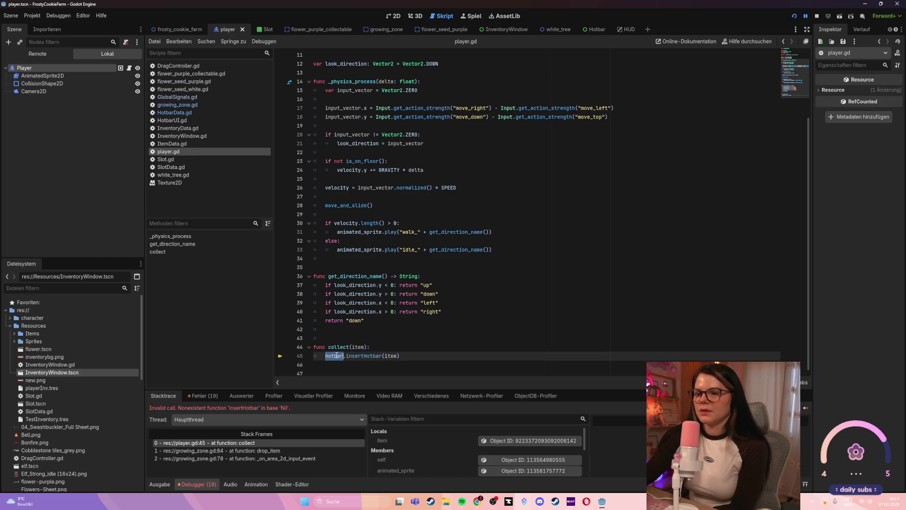
pyautogui.doubleClick(362, 356)
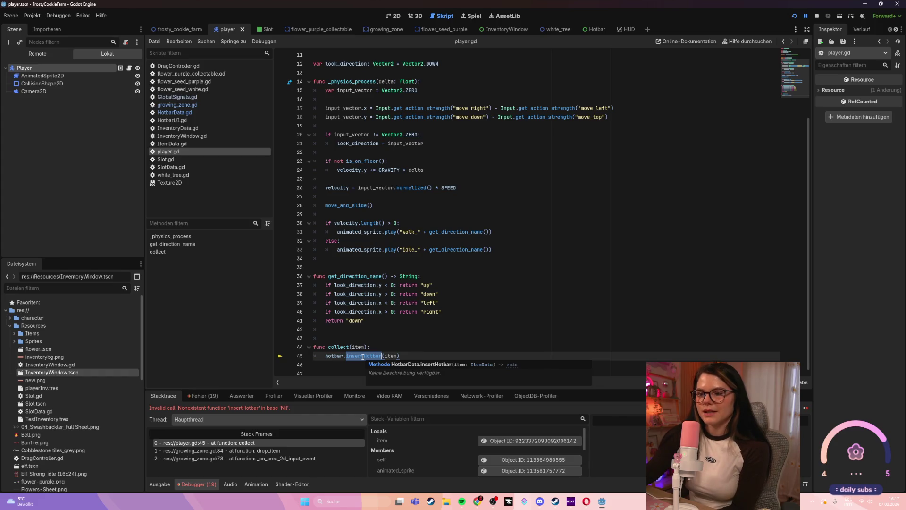
pyautogui.scroll(3, 362, 356)
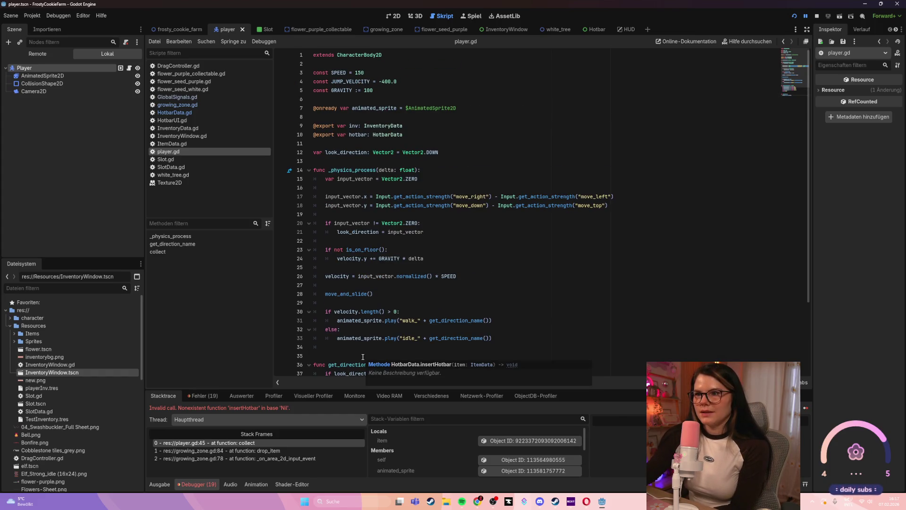
pyautogui.scroll(-3, 362, 357)
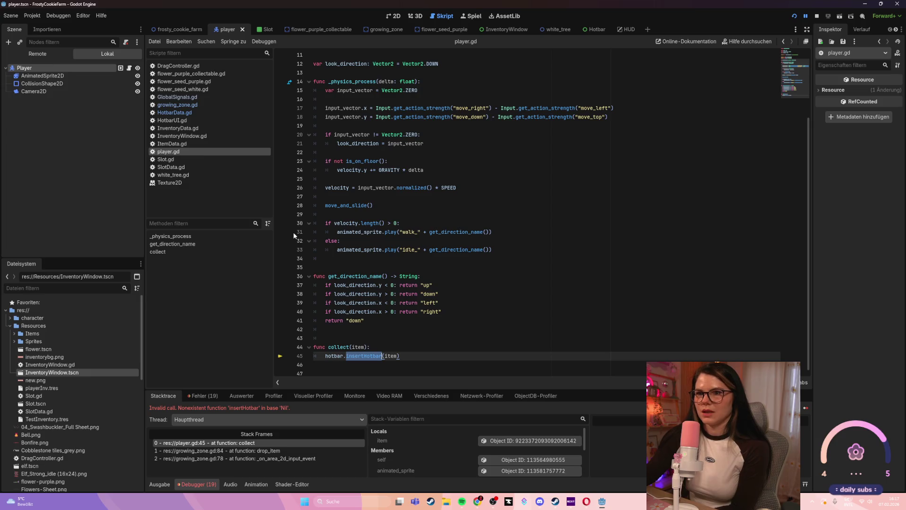
pyautogui.click(179, 113)
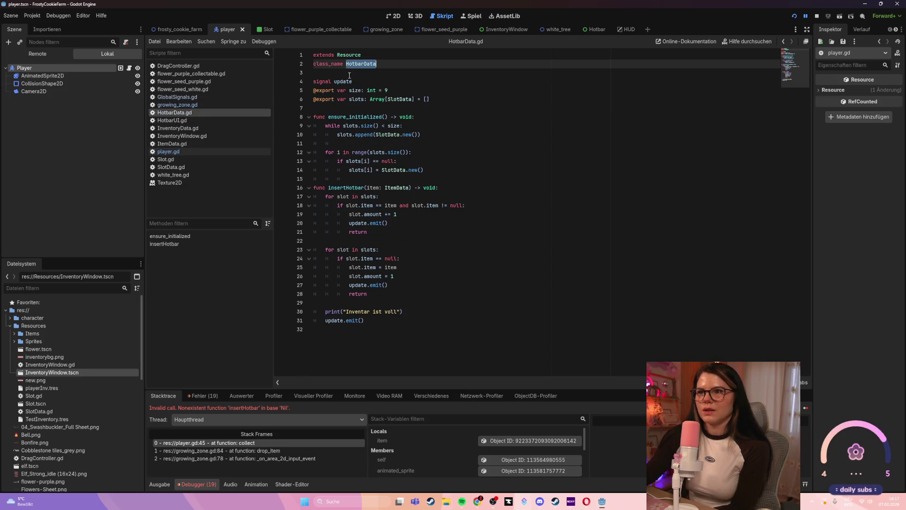
# - In HotbarData.gd, highlight the HotbarData class name, the insertHotbar method and the update signal
pyautogui.doubleClick(361, 67)
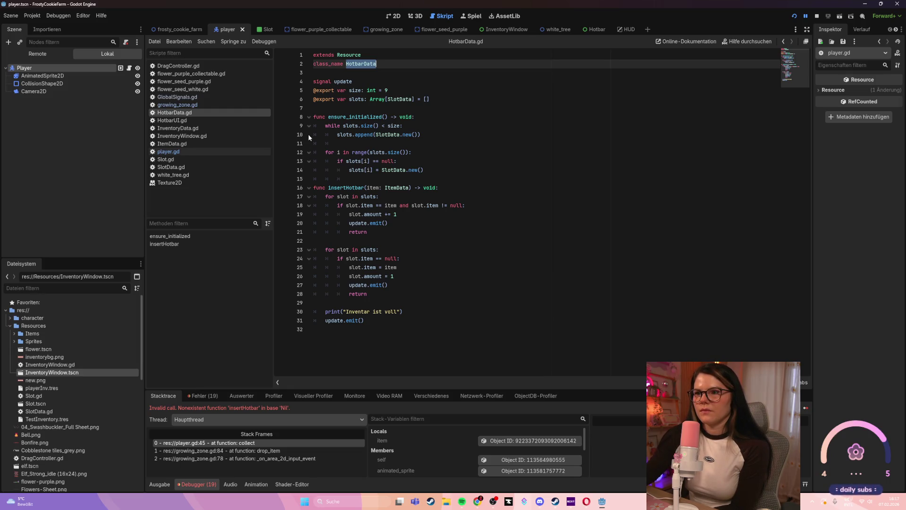
pyautogui.doubleClick(348, 189)
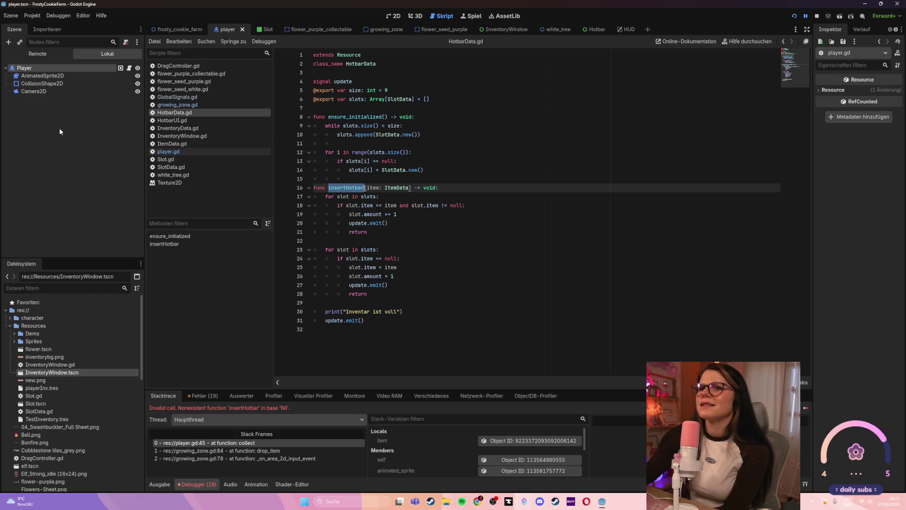
pyautogui.doubleClick(350, 80)
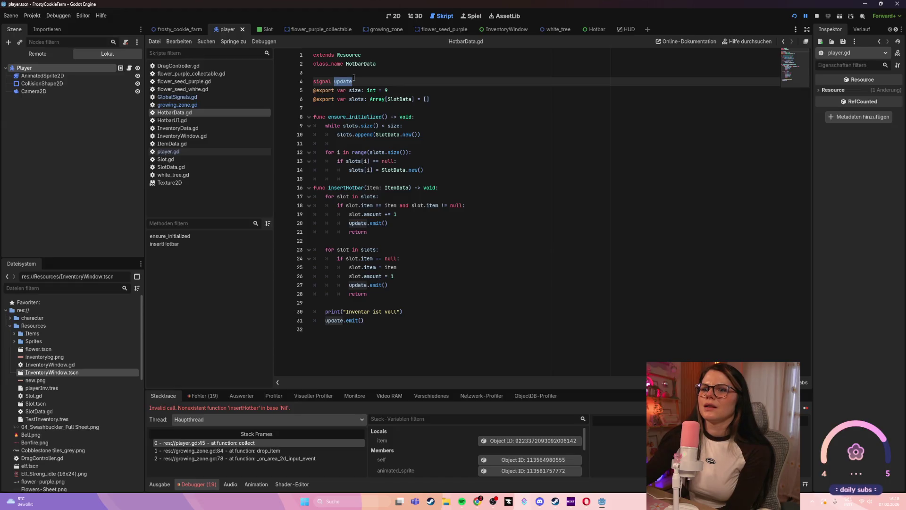
# - Switch to player.gd and select the HotbarData type on the line 10 hotbar export
pyautogui.click(203, 154)
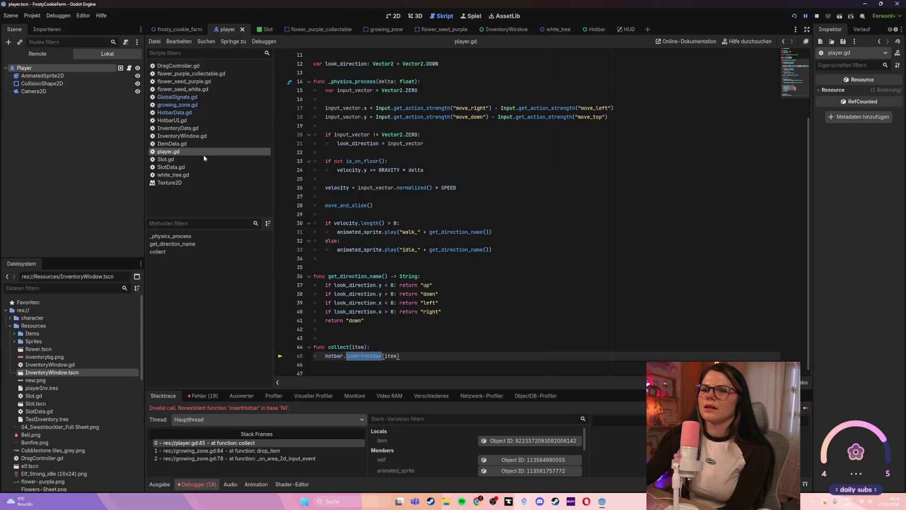
pyautogui.scroll(3, 449, 191)
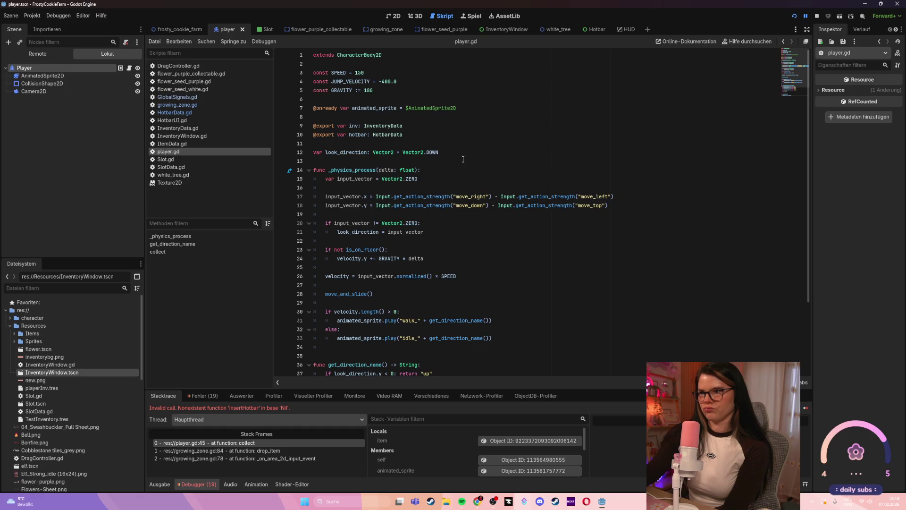
pyautogui.scroll(-3, 514, 313)
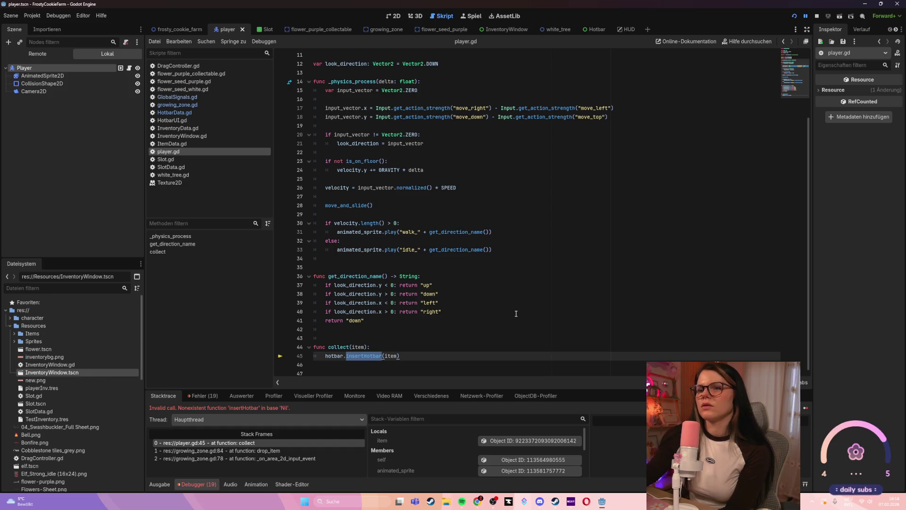
pyautogui.scroll(4, 516, 313)
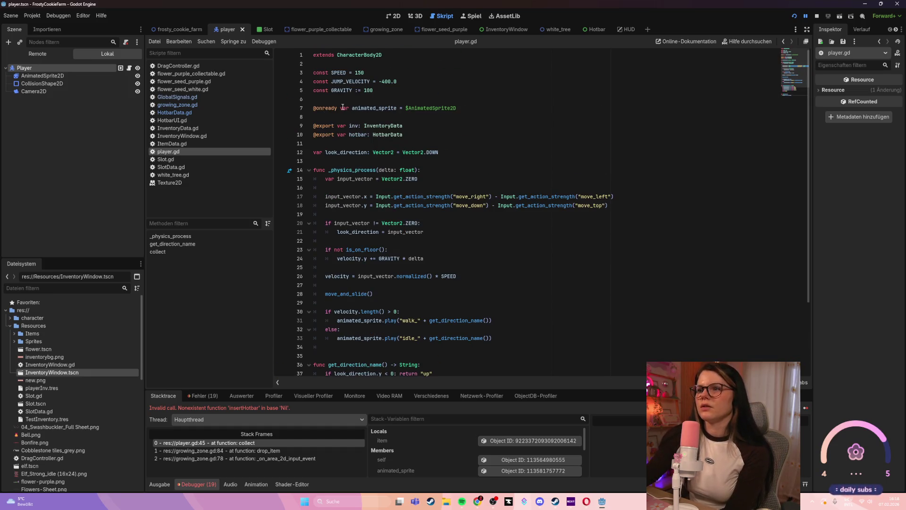
pyautogui.doubleClick(326, 135)
pyautogui.click(342, 136)
pyautogui.click(388, 135)
pyautogui.doubleClick(388, 135)
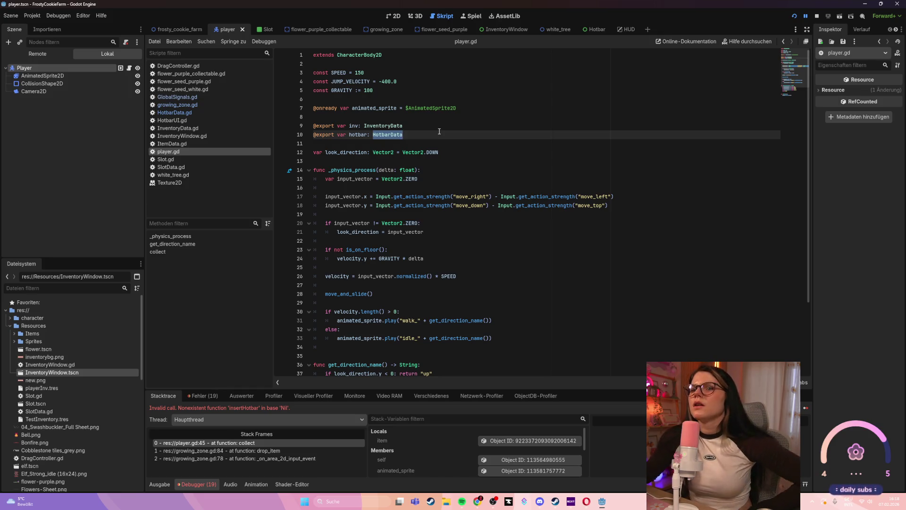
# - Delete the HotbarData type on line 10 and check the class name's spelling in HotbarData.gd
pyautogui.press('BackSpace')
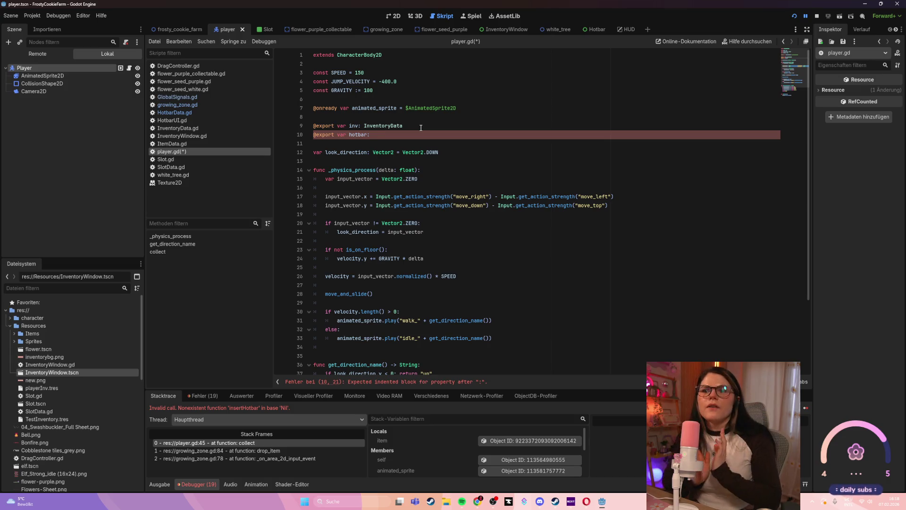
pyautogui.click(250, 112)
pyautogui.doubleClick(369, 64)
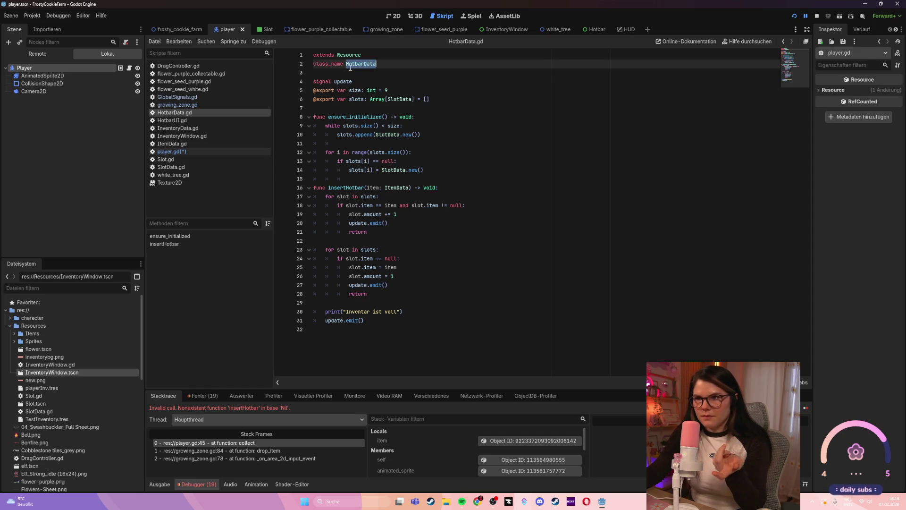
# - Retype HotbarData as the hotbar type in player.gd, save, and run the game with F5
pyautogui.click(191, 151)
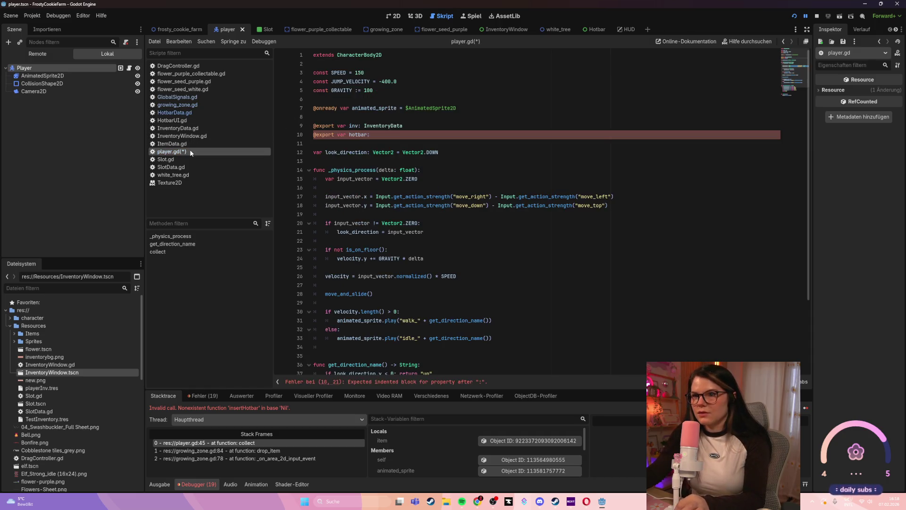
pyautogui.click(376, 140)
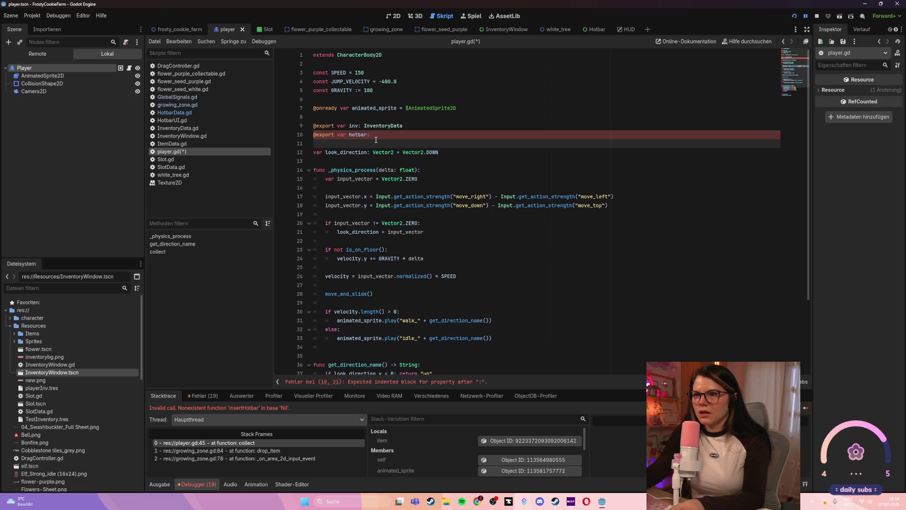
pyautogui.click(376, 135)
pyautogui.write('HotbarData')
pyautogui.hotkey('ctrl', 's')
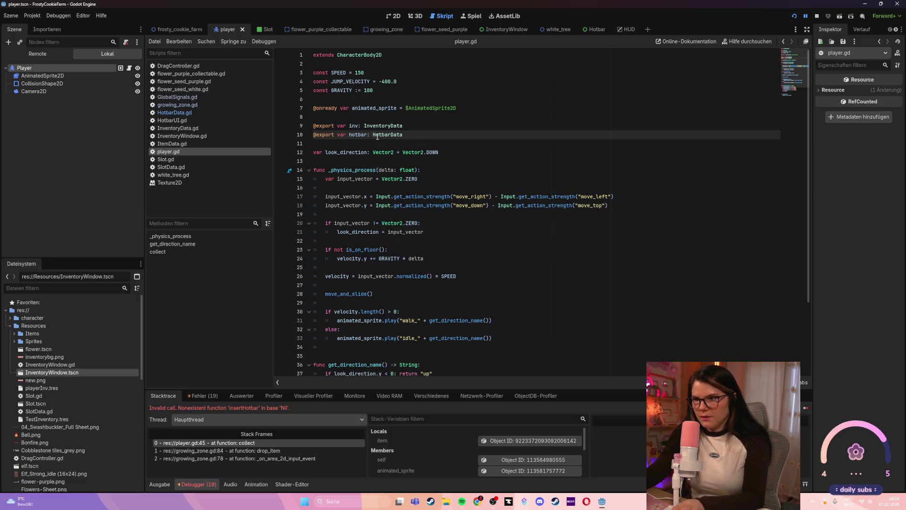
pyautogui.press('F5')
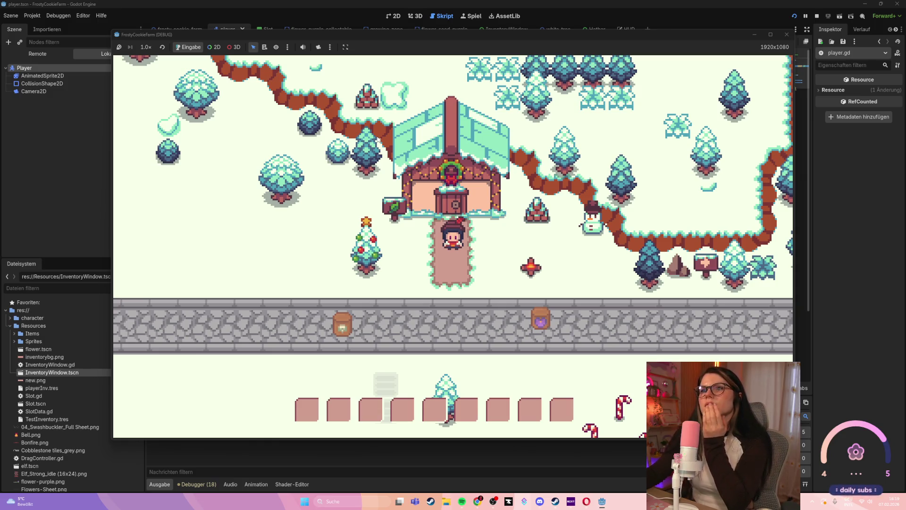
# - Walk down, plant the purple seeds in the soil, walk left and down, then harvest a grown flower
pyautogui.press('Down')
pyautogui.moveTo(540, 218)
pyautogui.mouseDown()
pyautogui.moveTo(410, 295)
pyautogui.moveTo(402, 255)
pyautogui.moveTo(426, 236)
pyautogui.mouseUp()
pyautogui.press('Left')
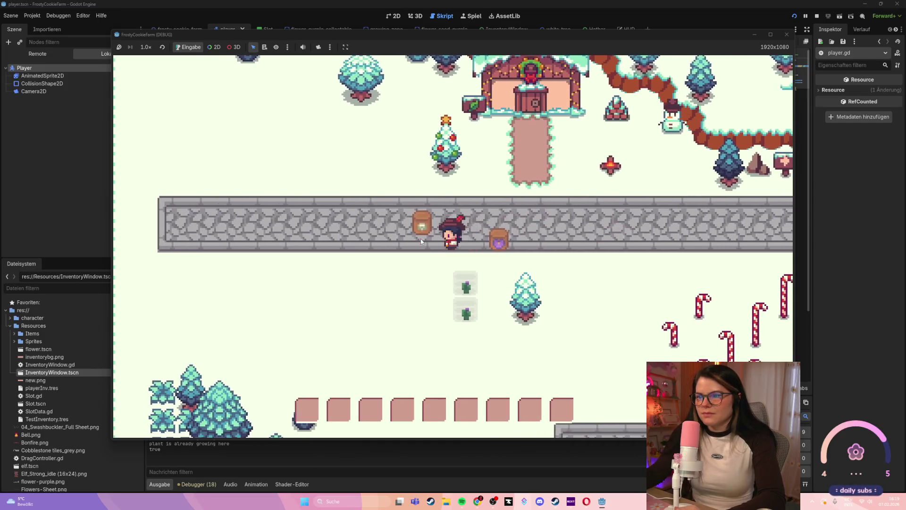
pyautogui.press('Down')
pyautogui.click(472, 257)
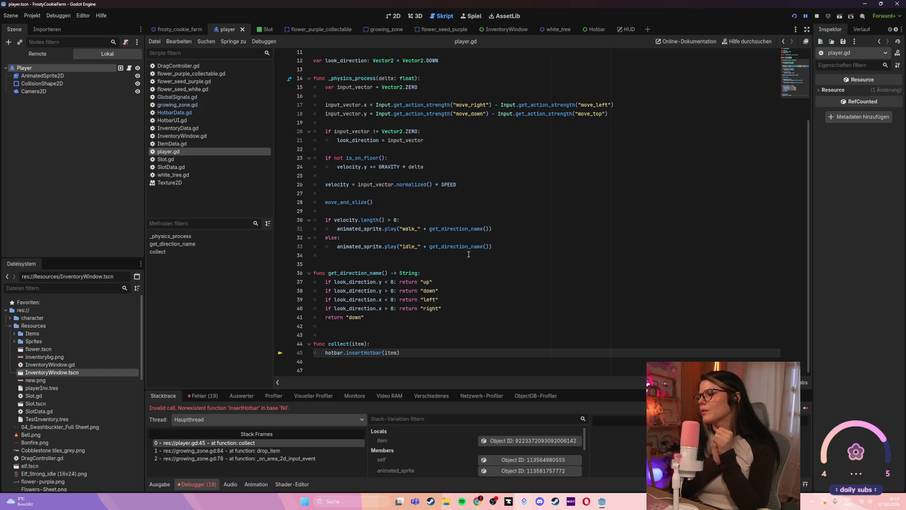
pyautogui.click(481, 343)
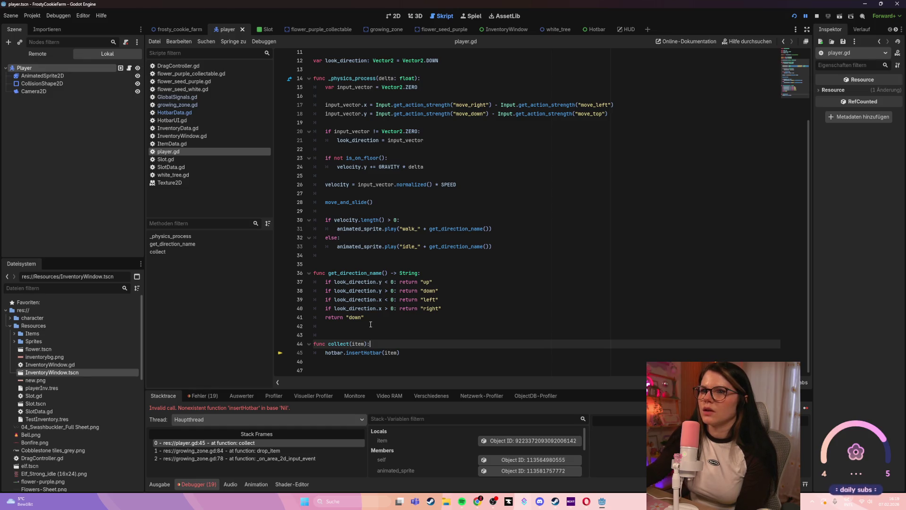
pyautogui.click(177, 105)
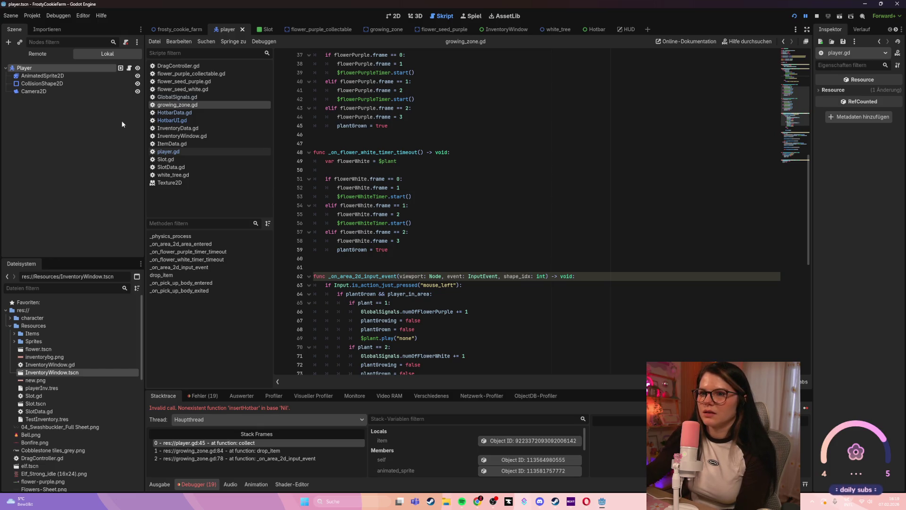
pyautogui.click(190, 113)
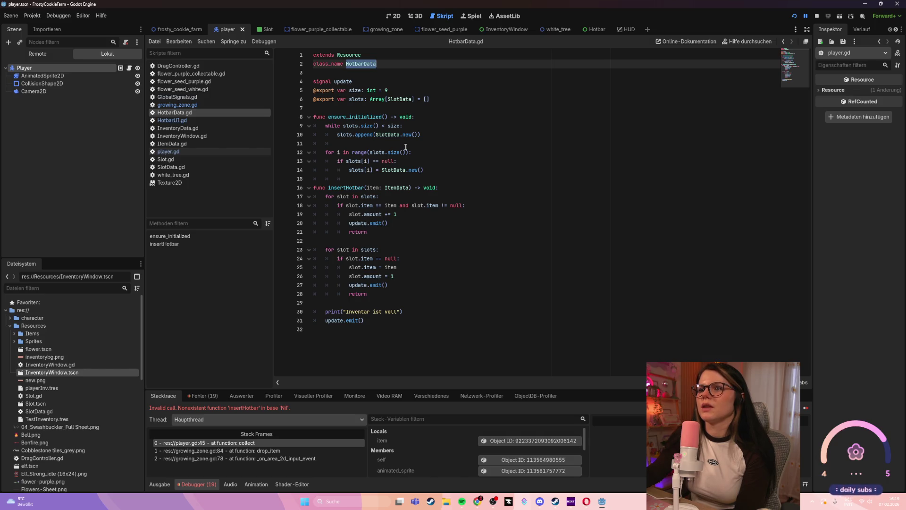
pyautogui.click(450, 136)
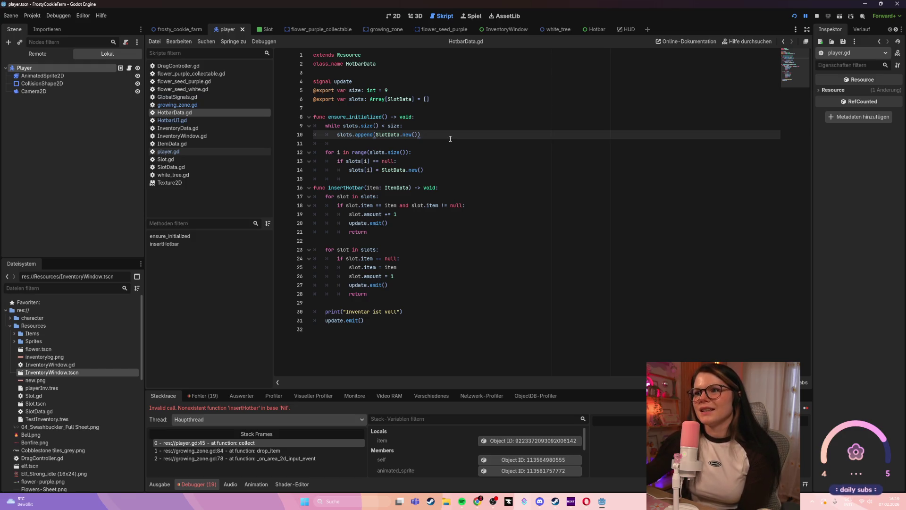
pyautogui.click(182, 151)
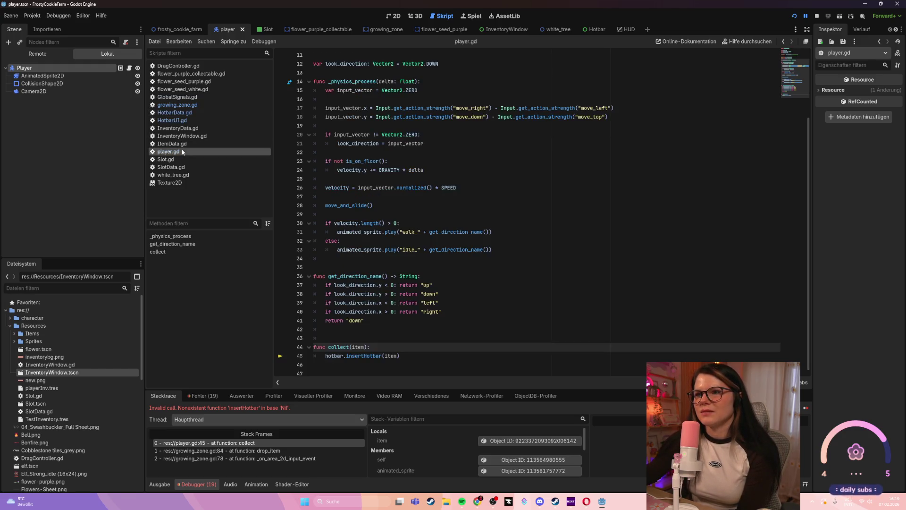
pyautogui.scroll(3, 556, 230)
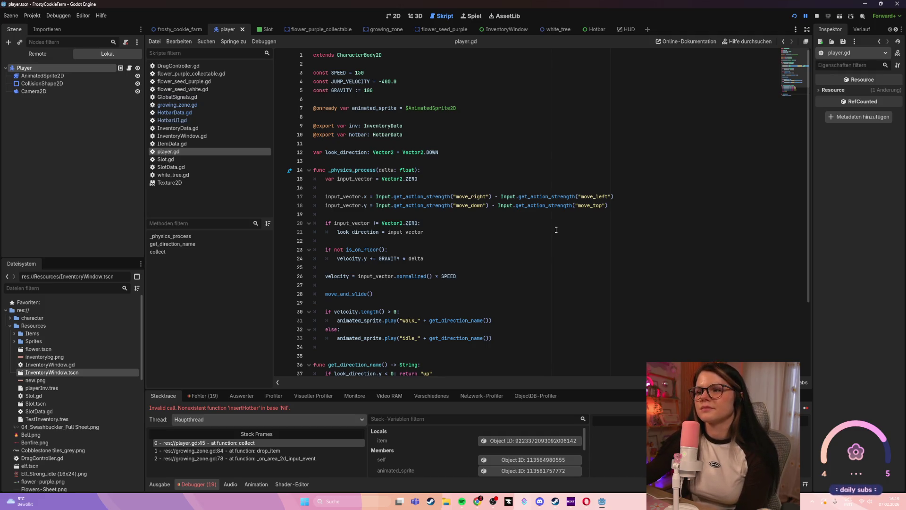
pyautogui.click(178, 128)
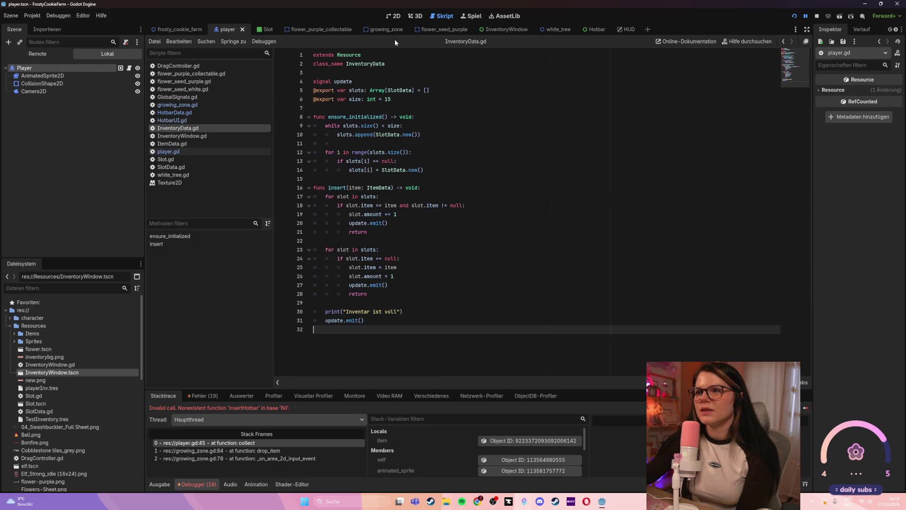
pyautogui.click(433, 109)
pyautogui.doubleClick(343, 82)
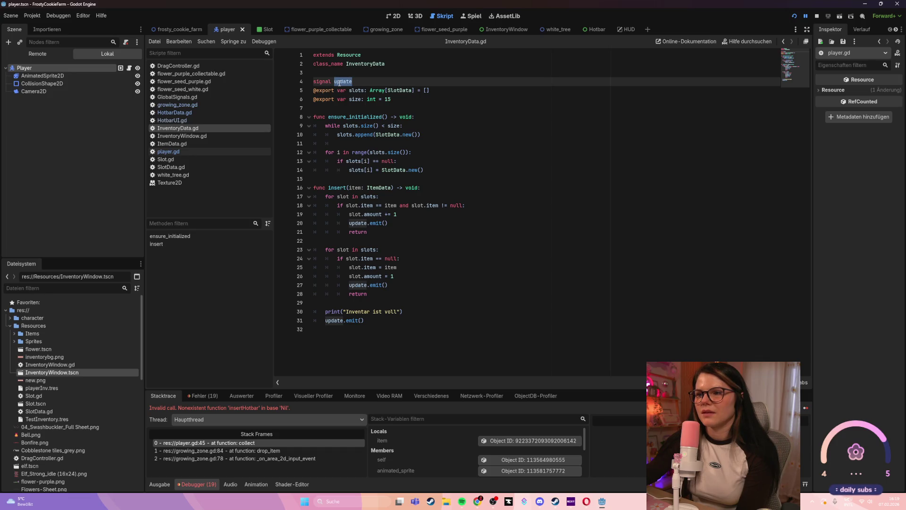
pyautogui.click(399, 82)
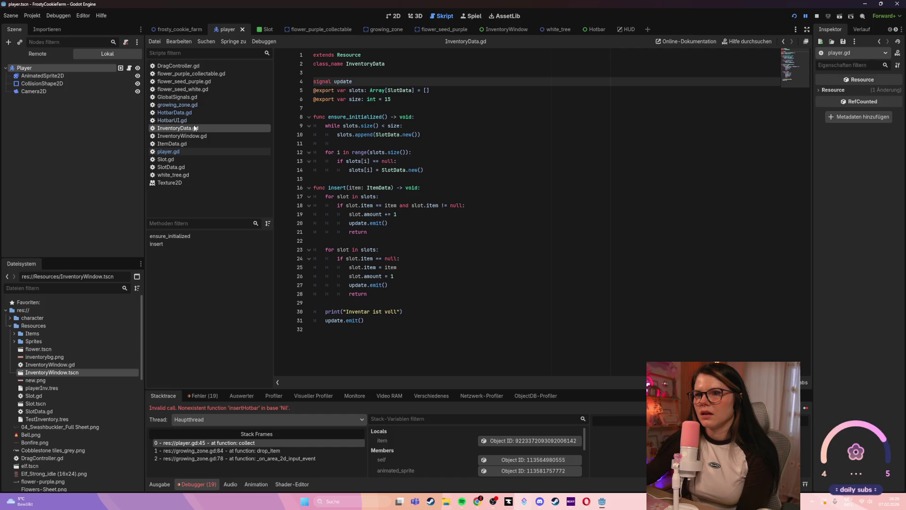
pyautogui.click(180, 152)
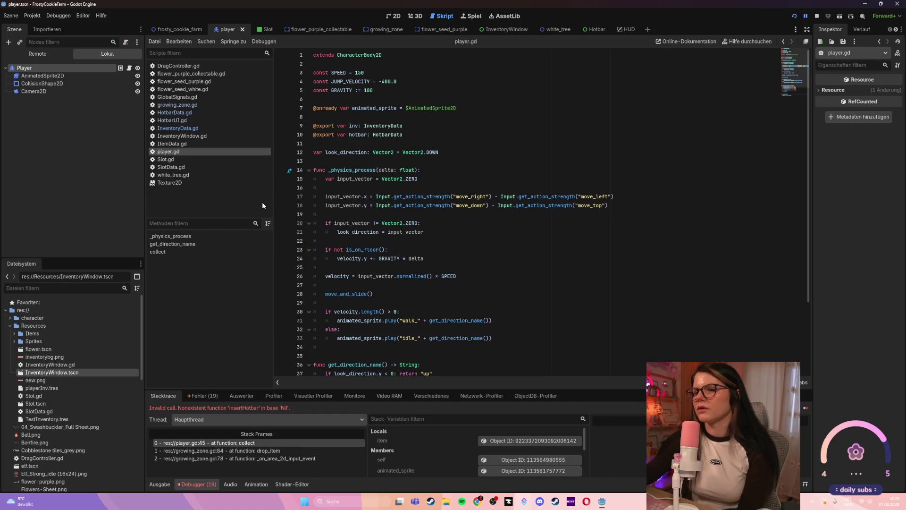
pyautogui.click(478, 221)
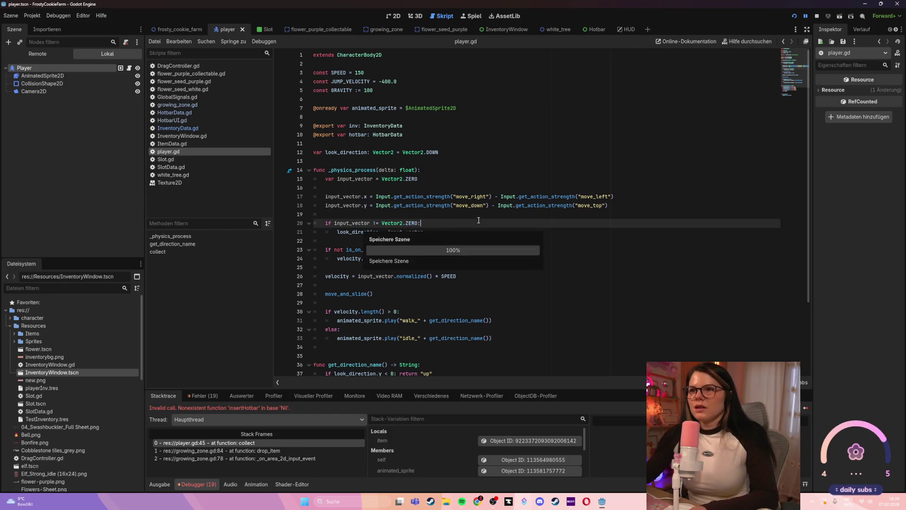